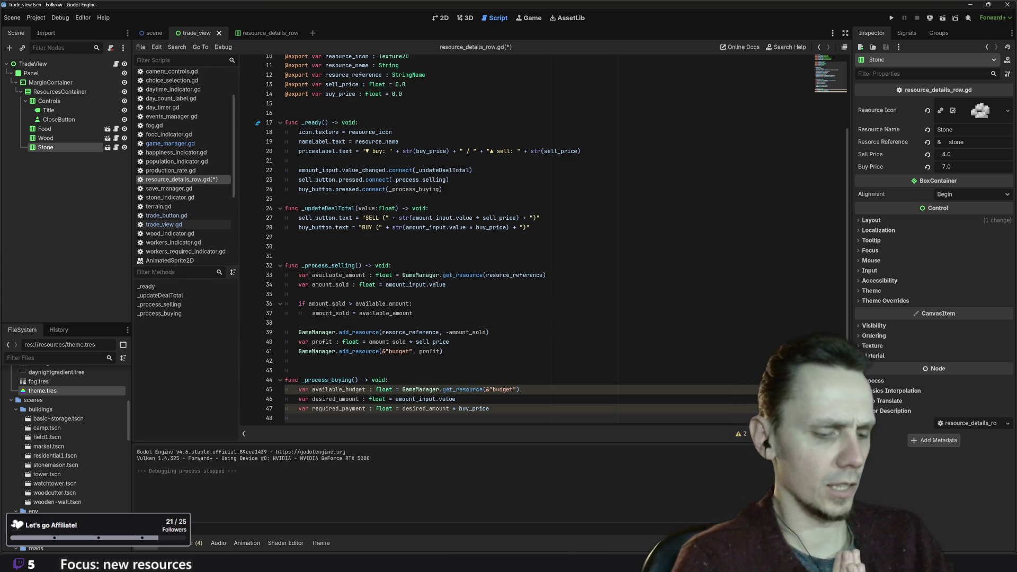
Write 'if required_payment > available_budget:' on line 48 of _process_buying, leaving the if-block empty.
text(if )
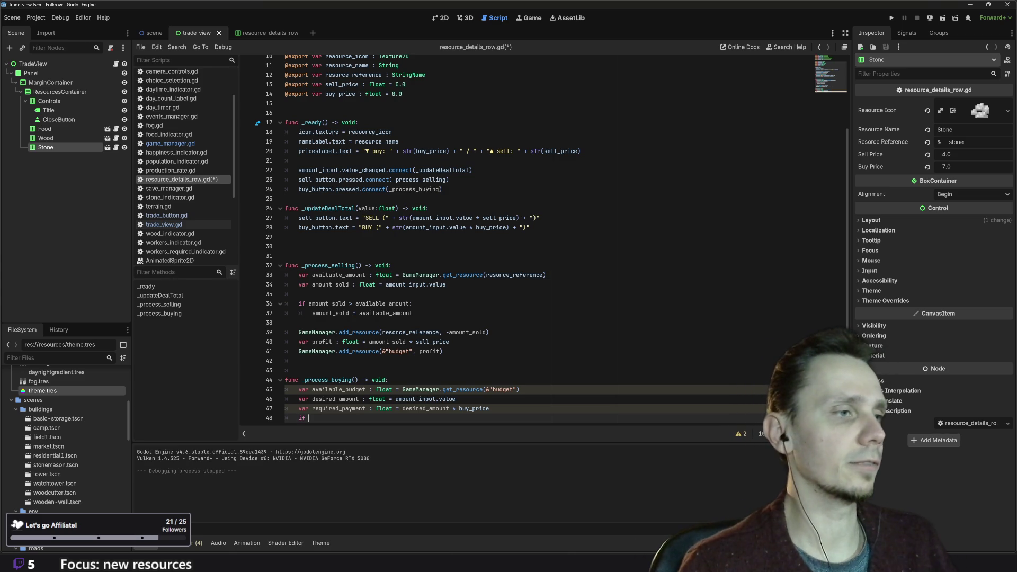
text(re)
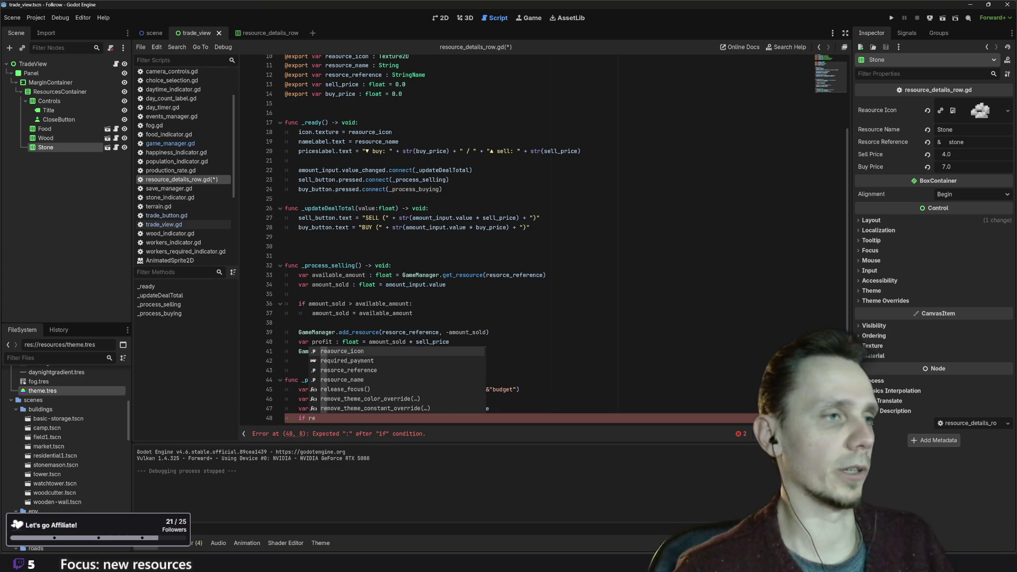
key(Down)
key(Return)
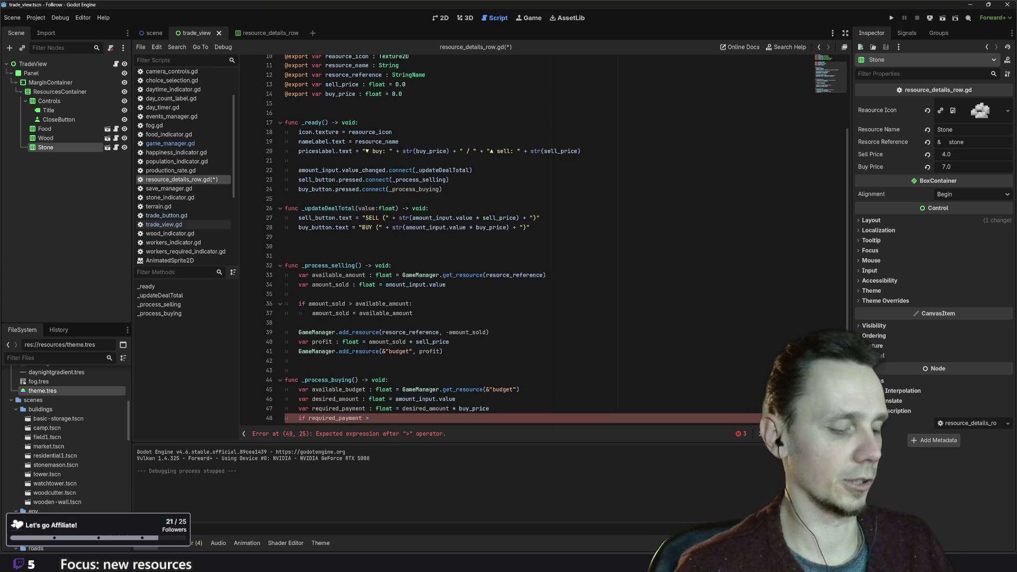
key(Return)
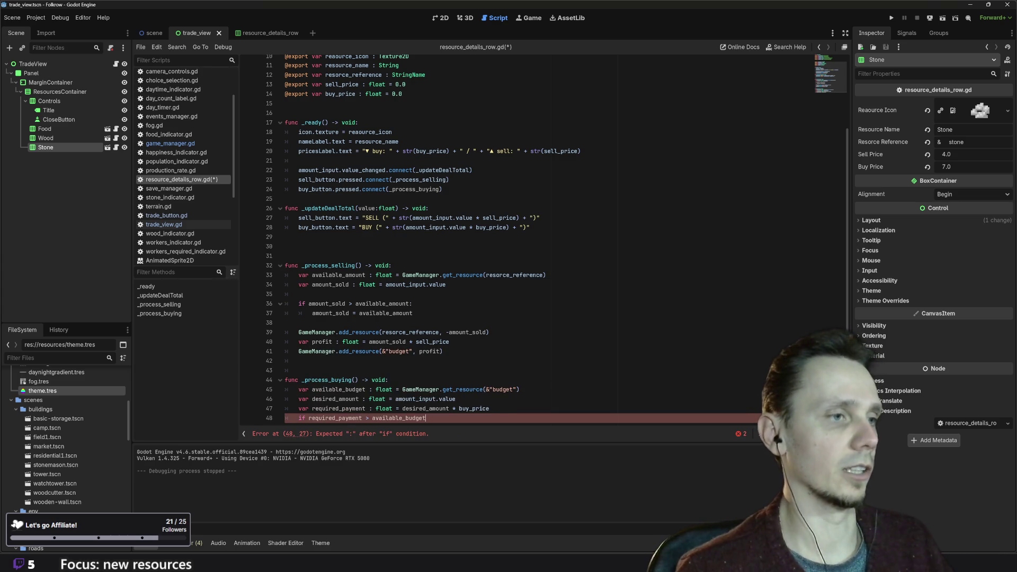
text(:)
key(Return)
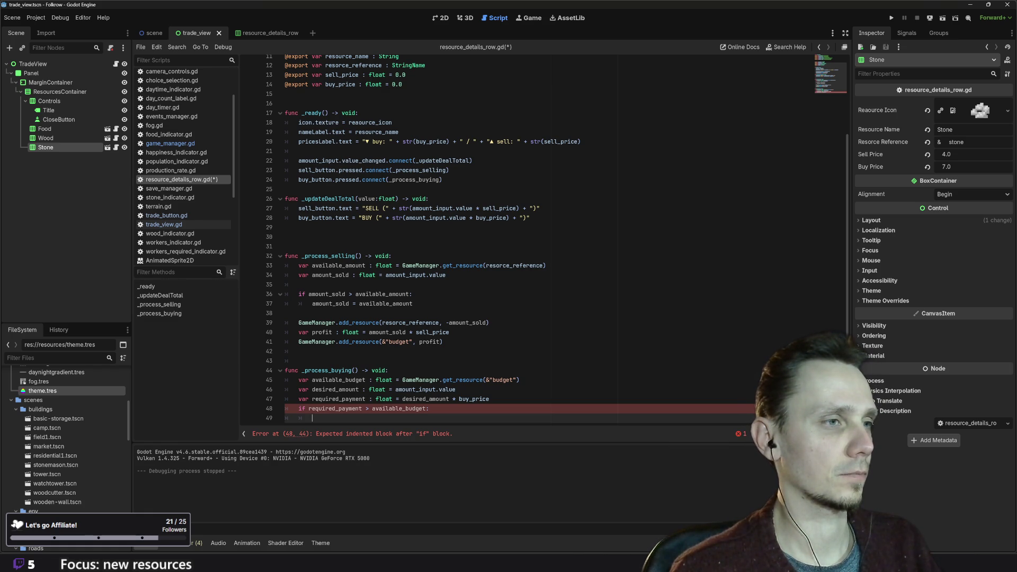
key(ctrl+z)
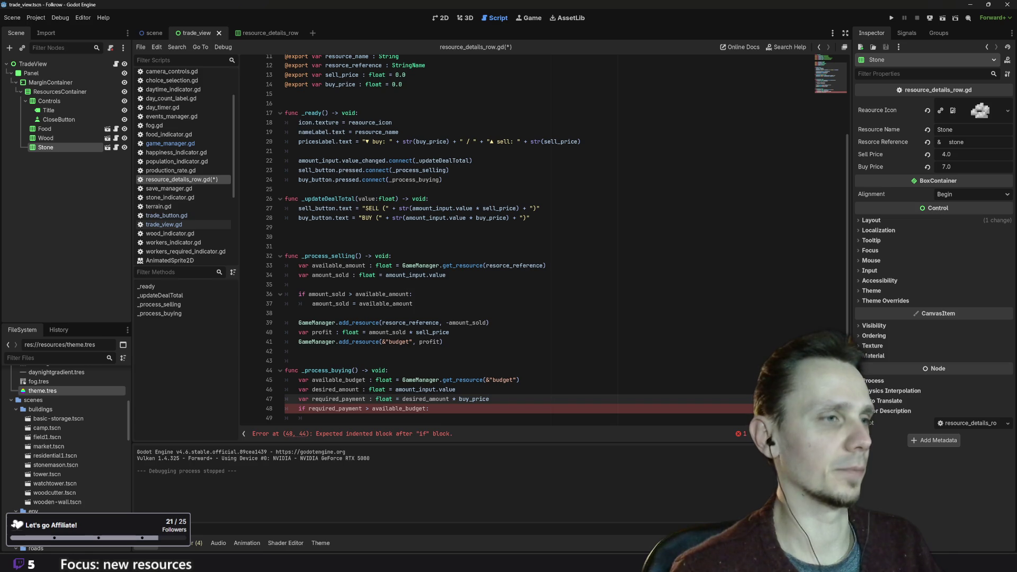
Declare 'var amount_bought : float' on a new line above the budget check.
key(Return)
key(Up)
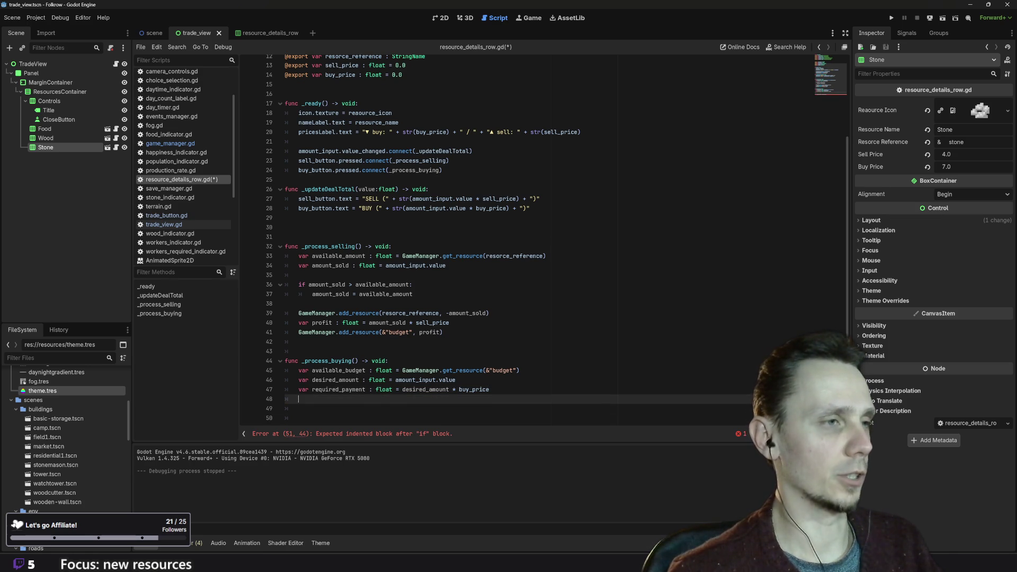
text(var)
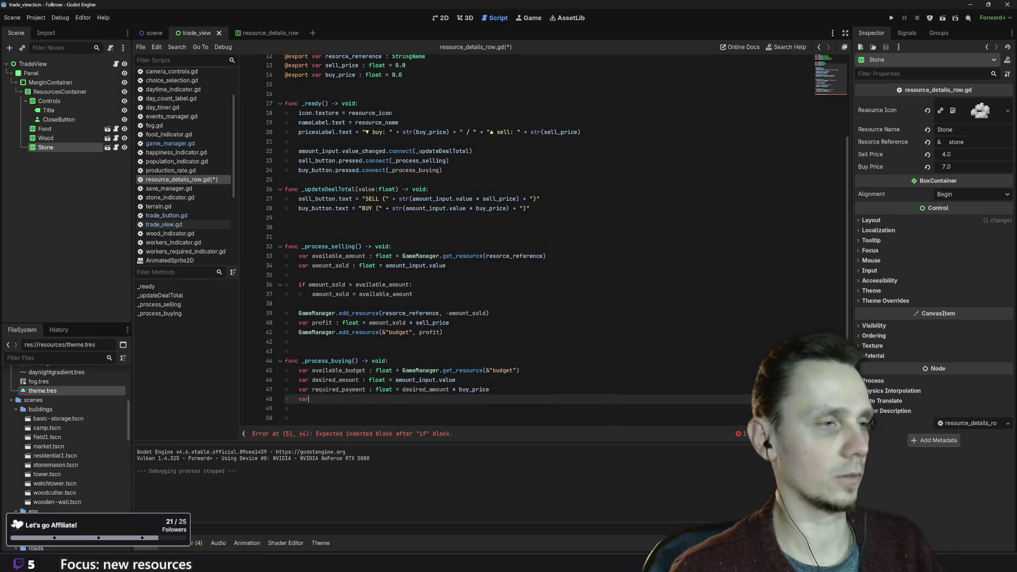
text( amount_)
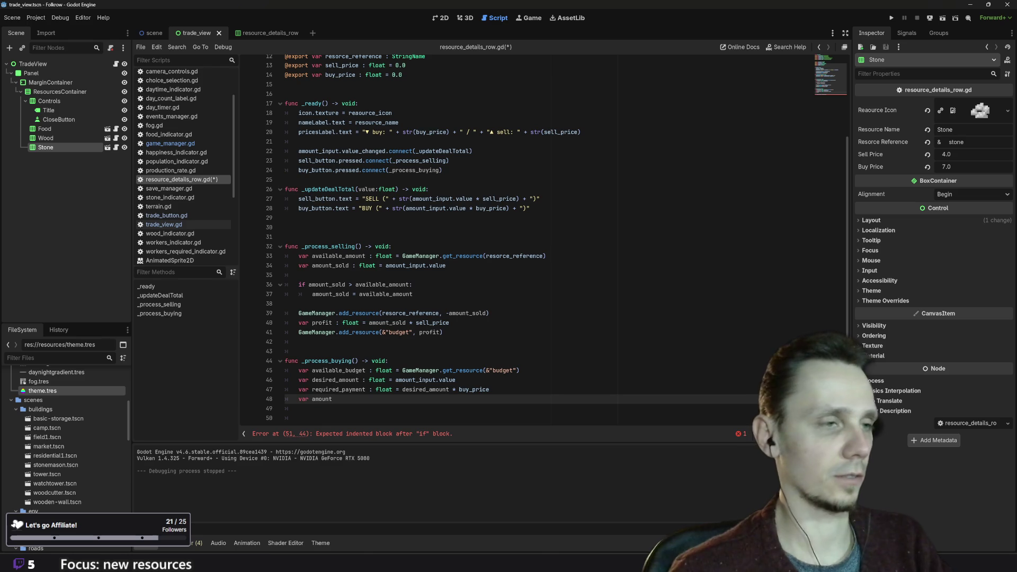
text(bought )
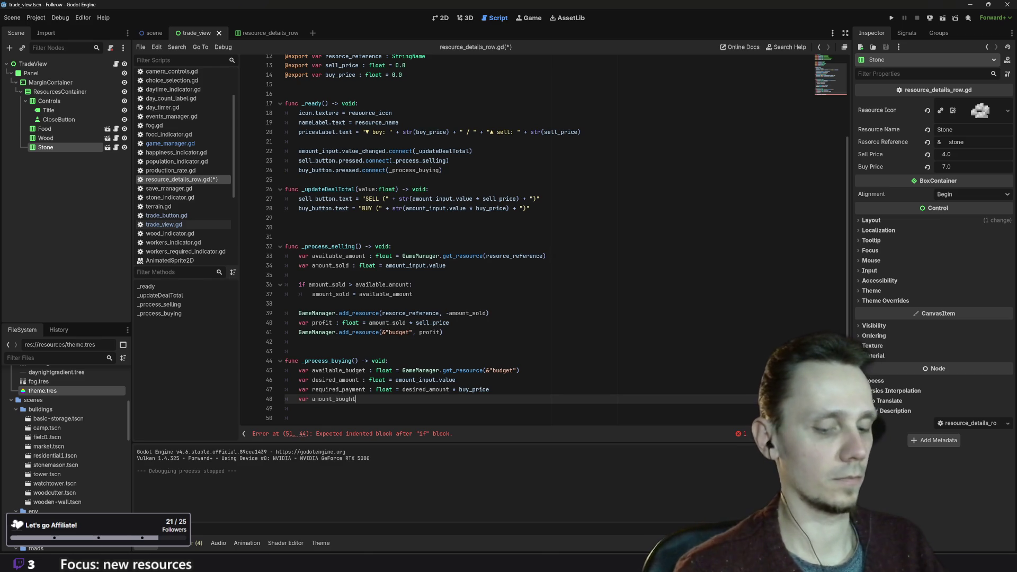
text(: )
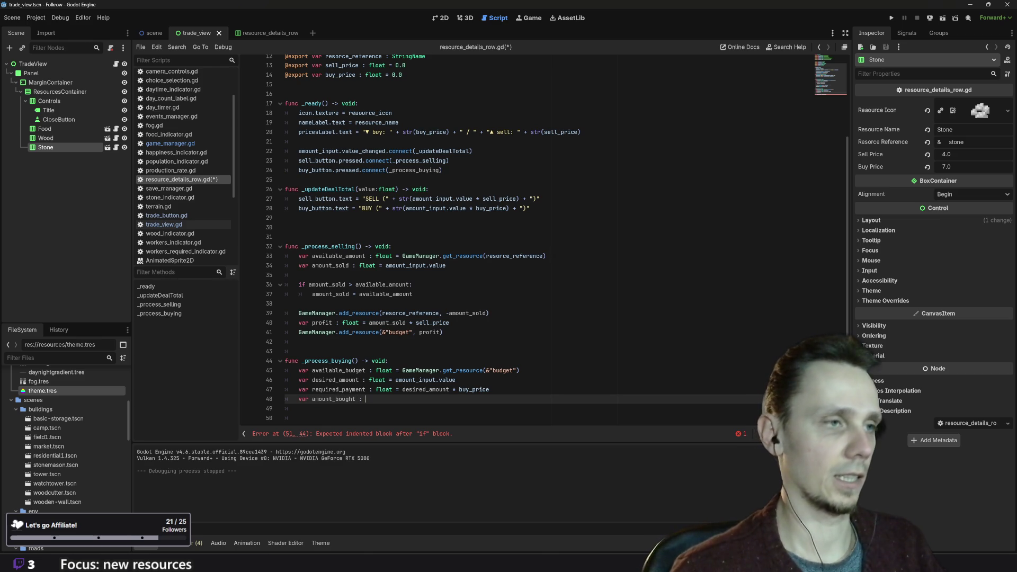
text(float)
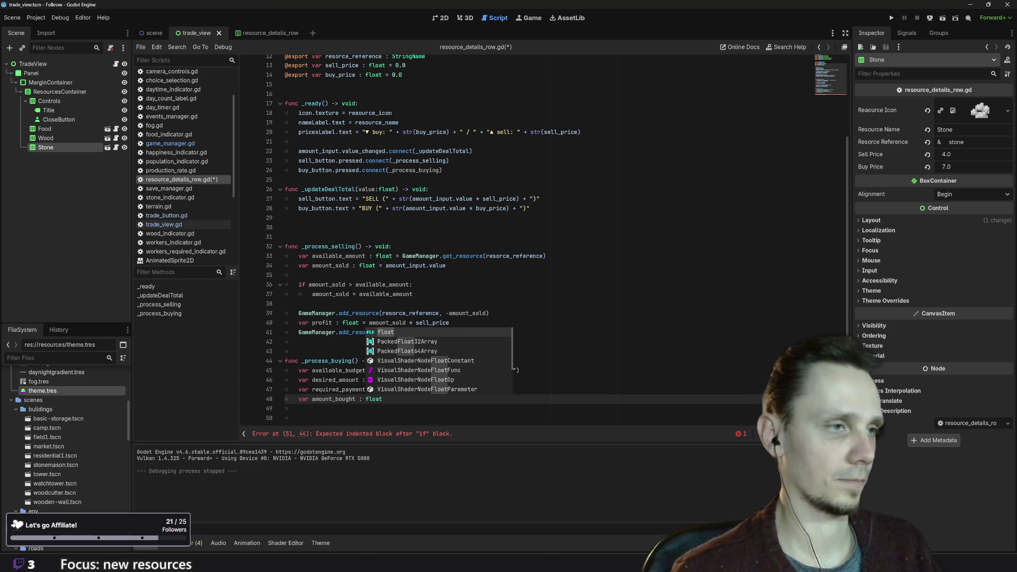
scroll(557, 233, down, 1)
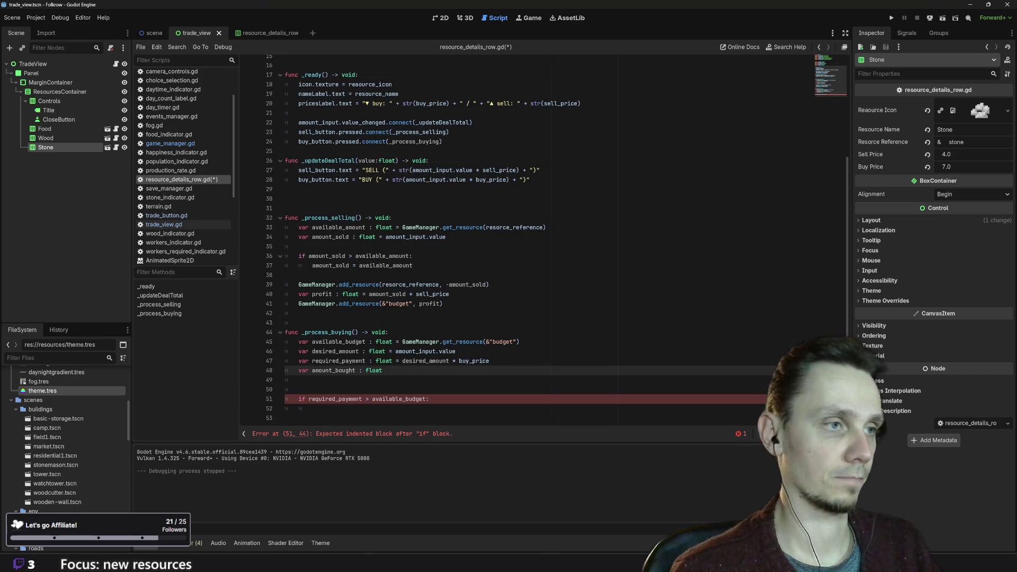
key(Down)
key(Down)
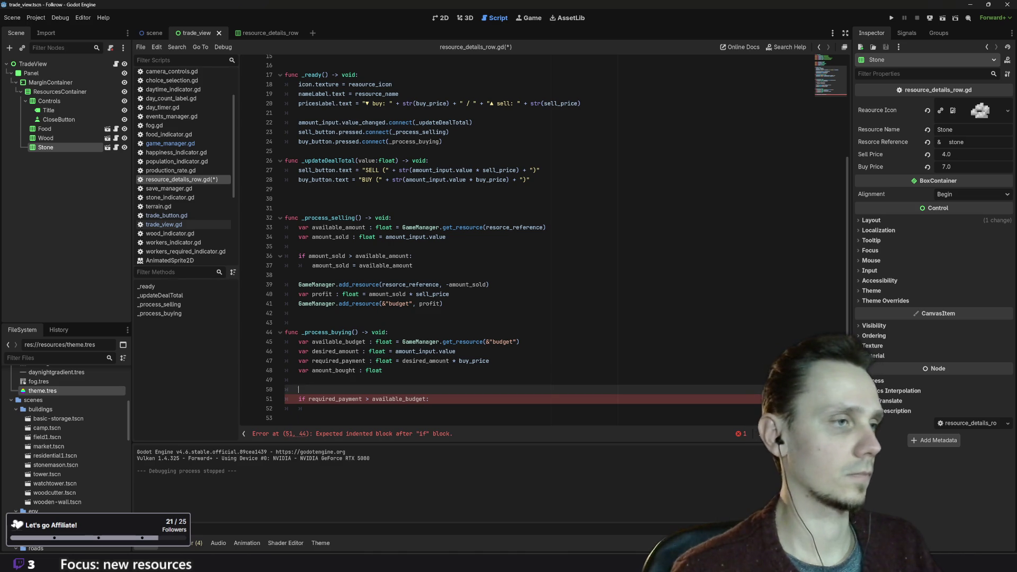
key(BackSpace)
Start a line inside the if-block with amount_bought.
click(313, 399)
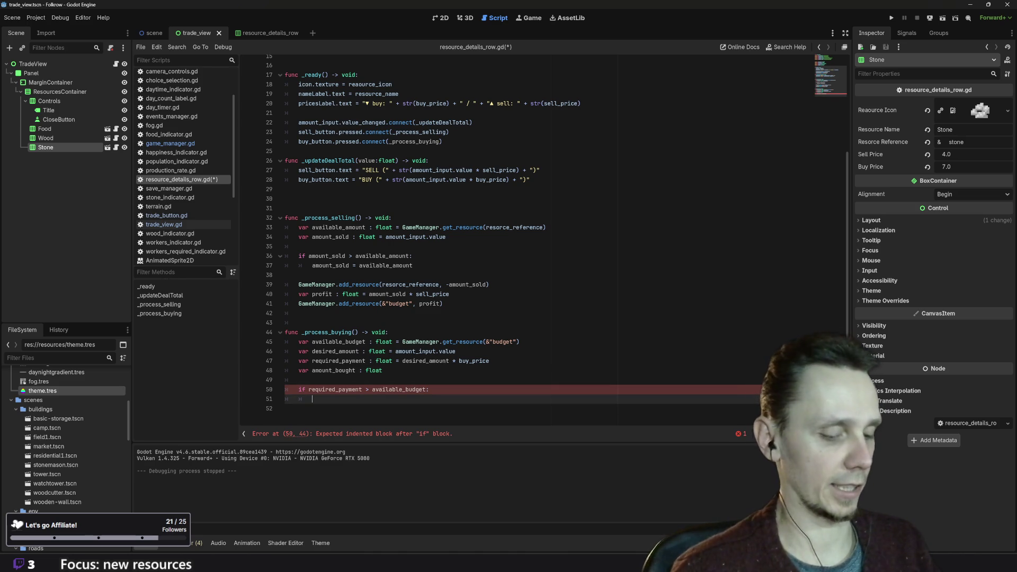
text(amo)
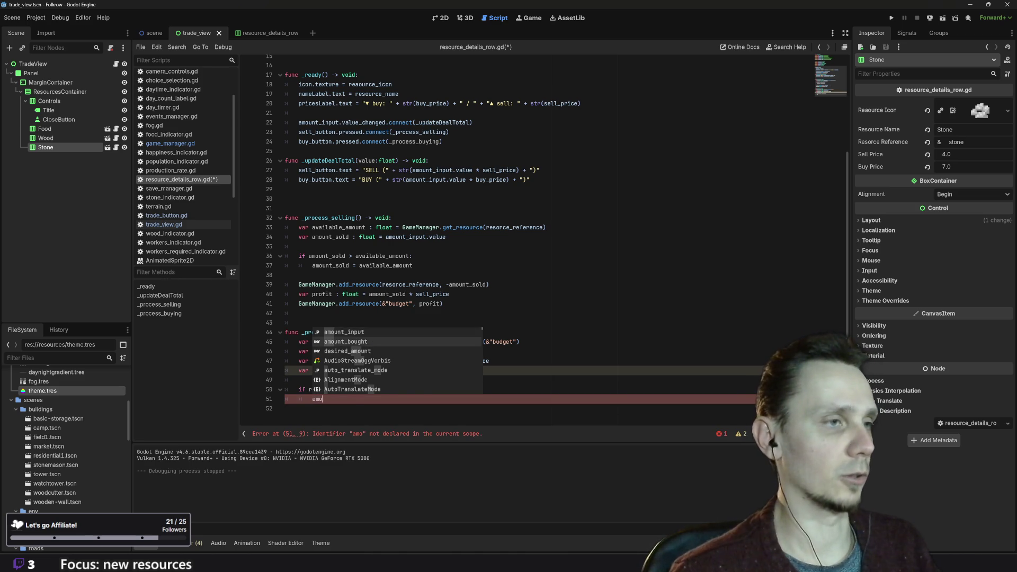
key(Return)
Assign amount_bought = available_budget / buy_price inside the budget check.
text(=)
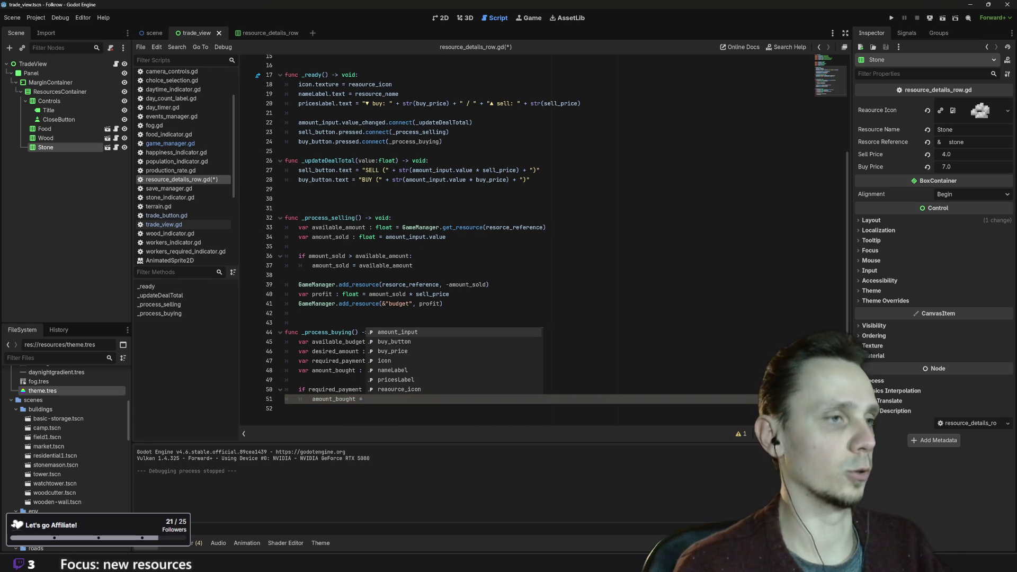
click(286, 408)
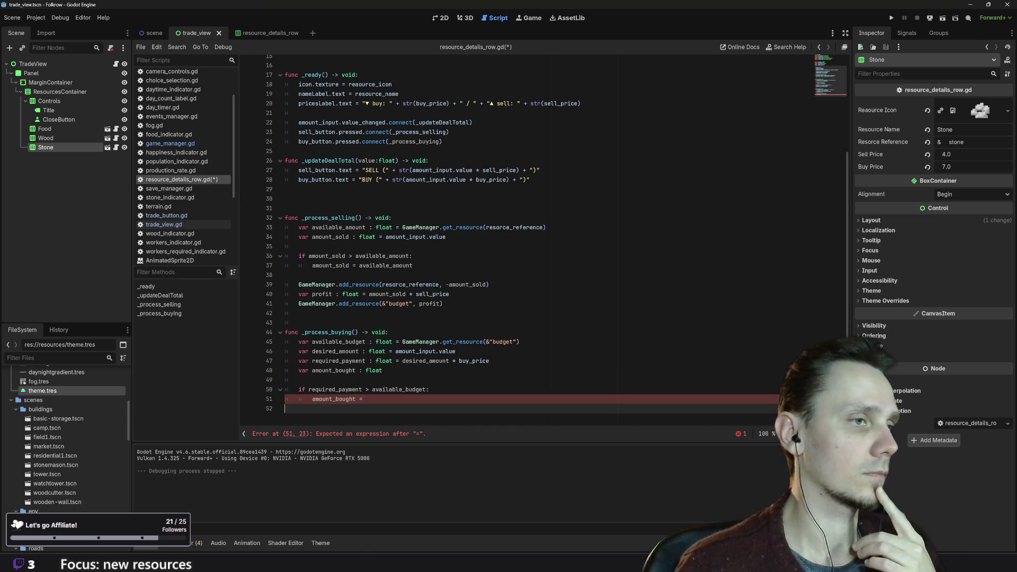
click(366, 398)
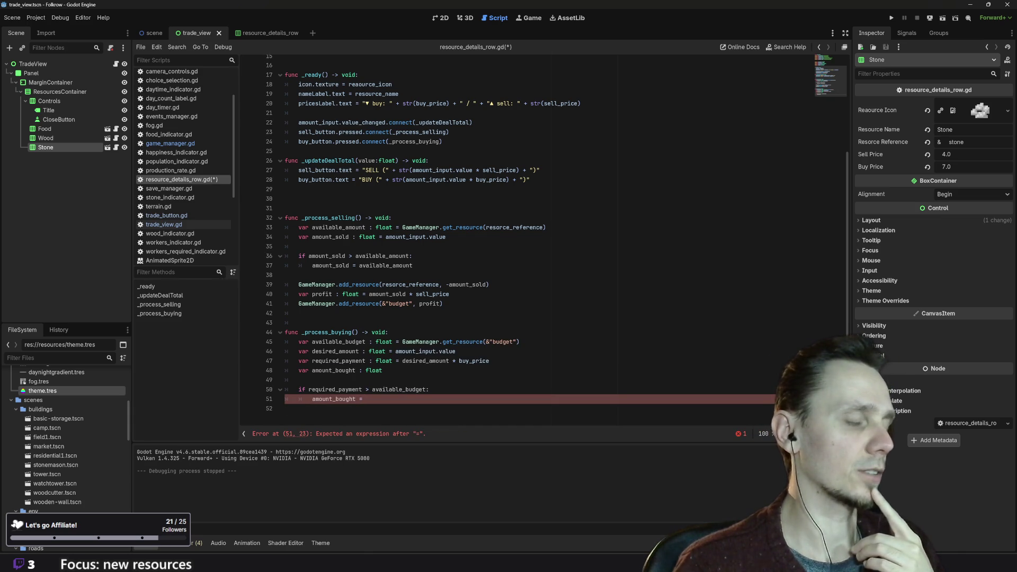
text(ava)
key(Return)
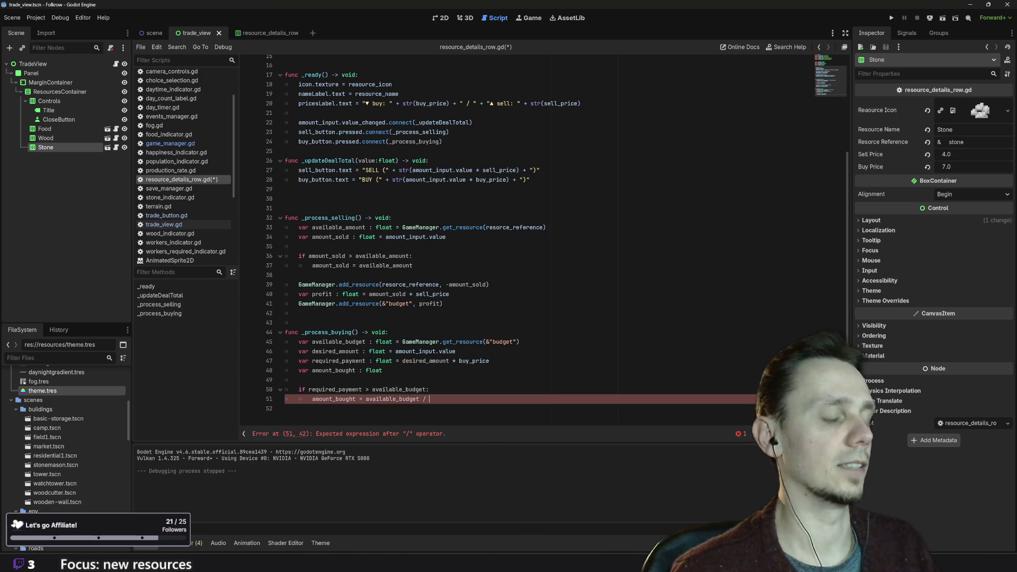
text(bu)
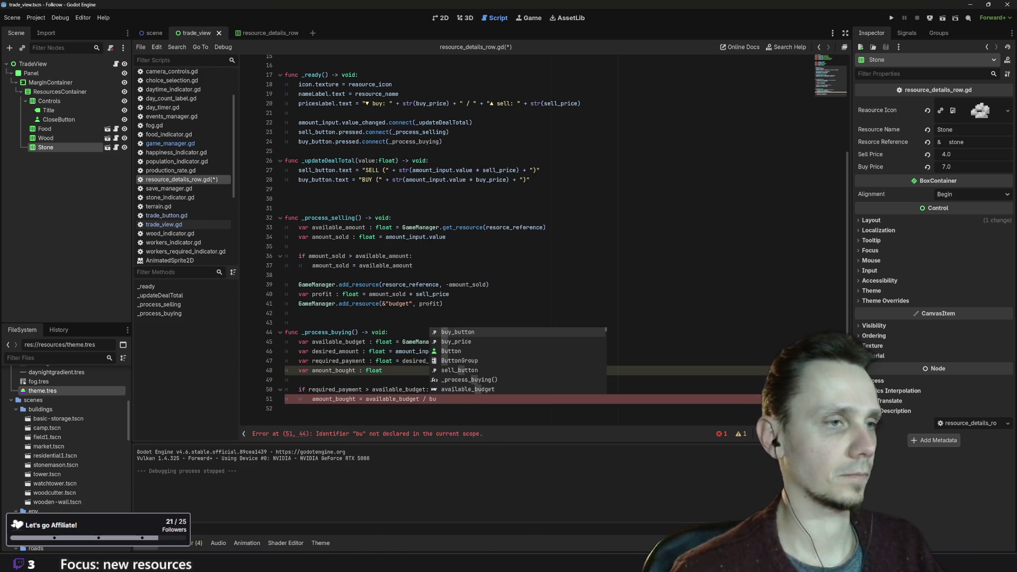
key(Down)
key(Return)
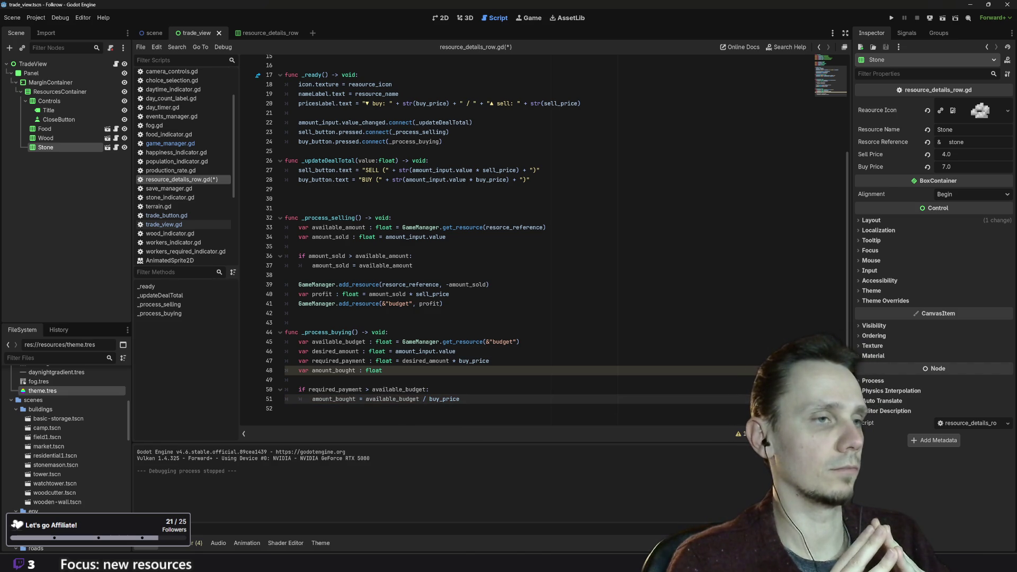
Review amount_bought's uses and leave its declaration without a 0.0 default.
click(456, 351)
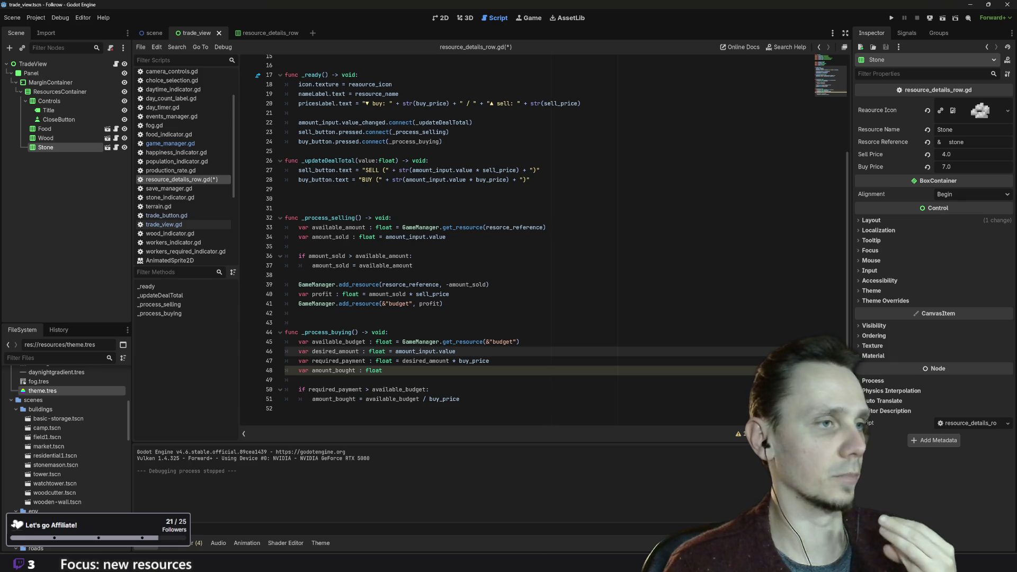
double_click(333, 370)
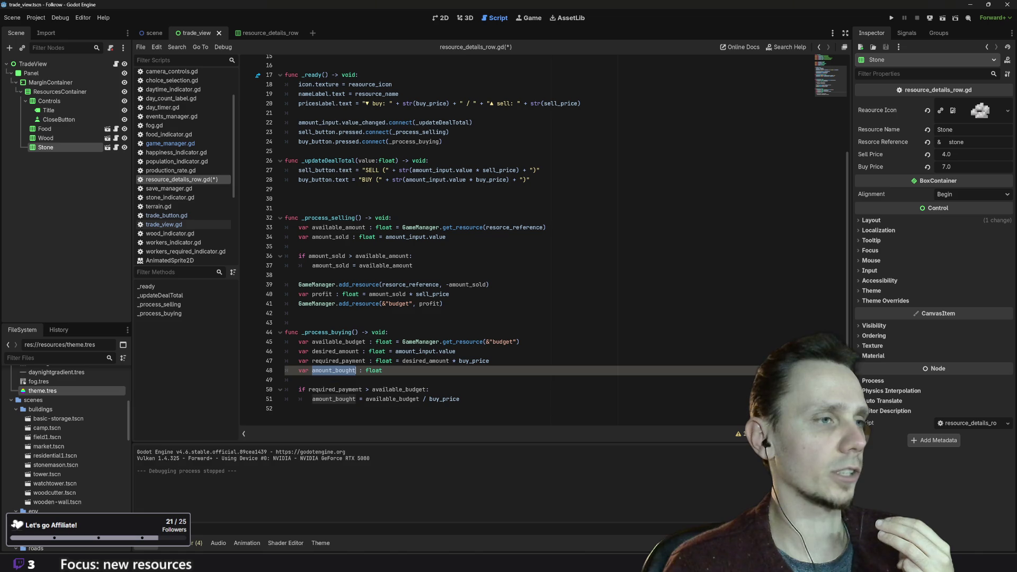
click(298, 380)
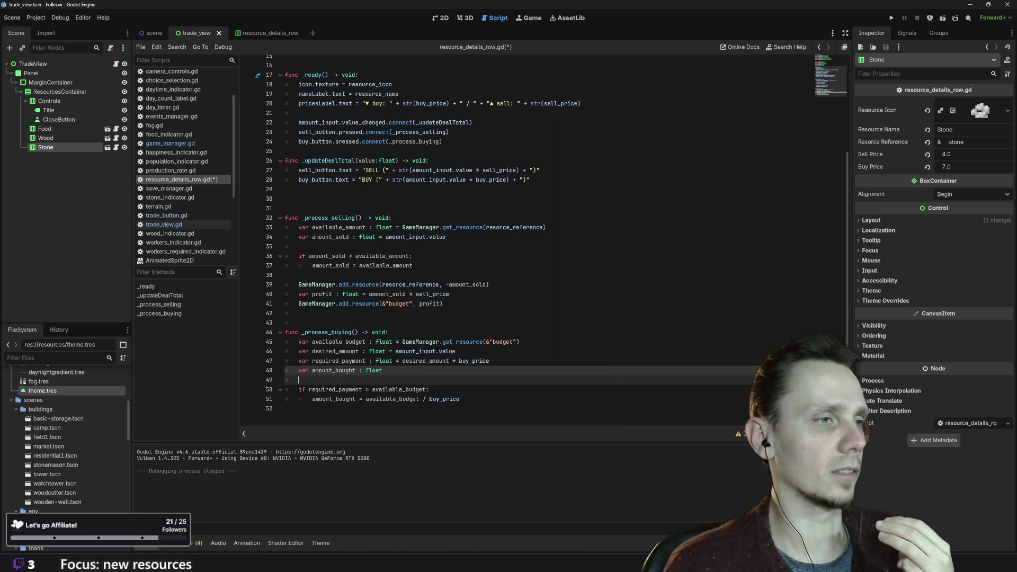
click(333, 370)
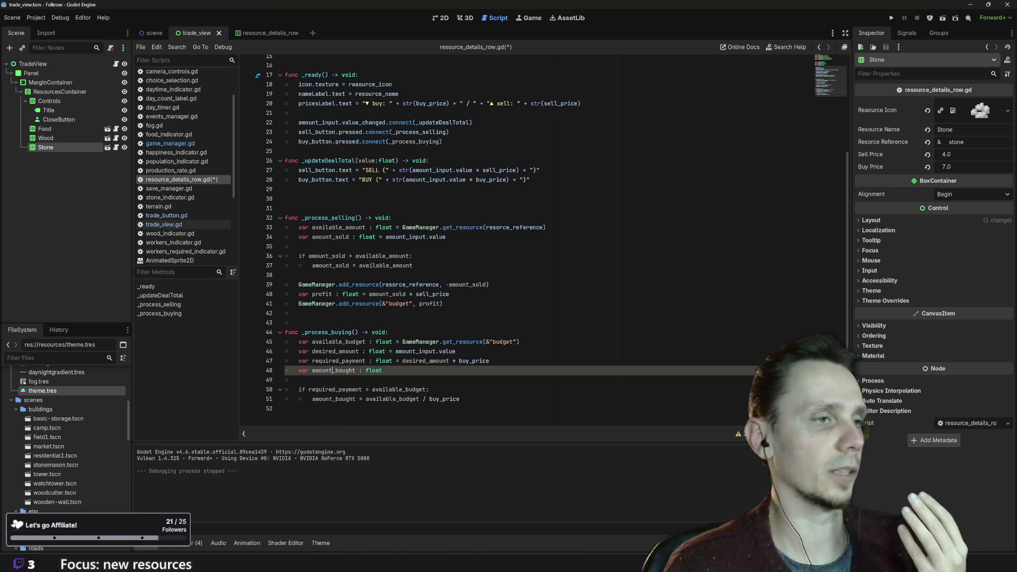
click(460, 399)
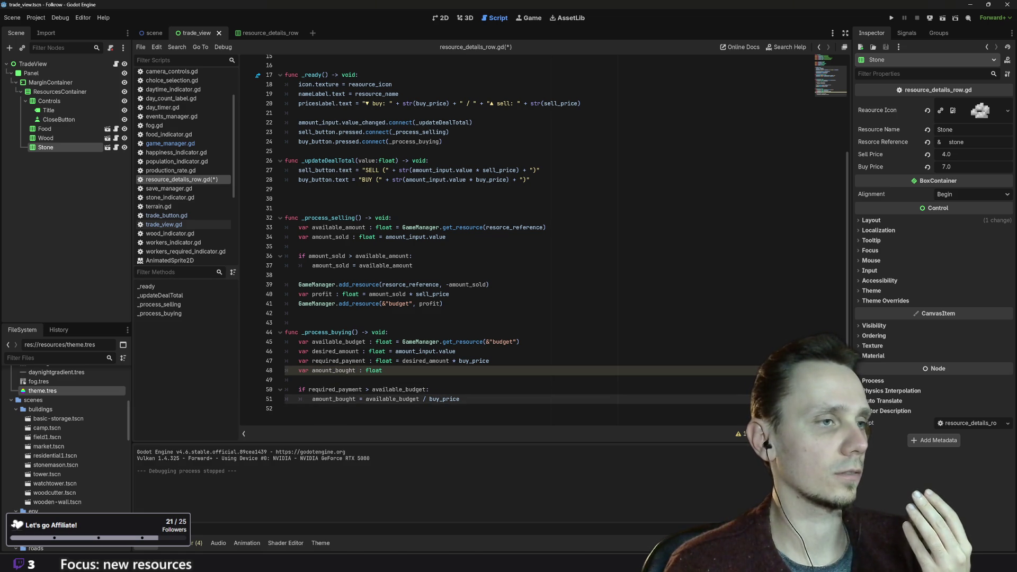
click(383, 370)
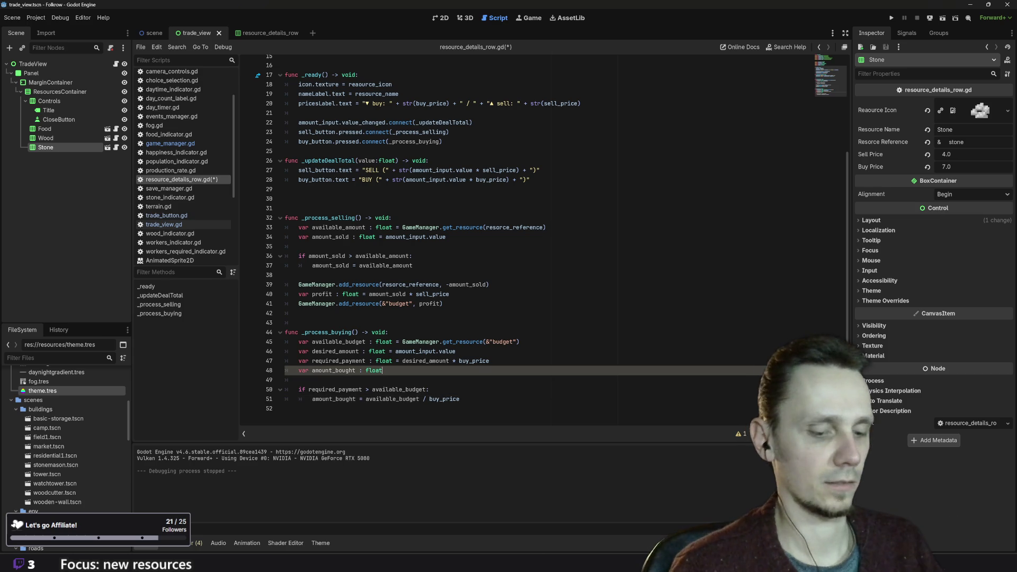
text(= 0)
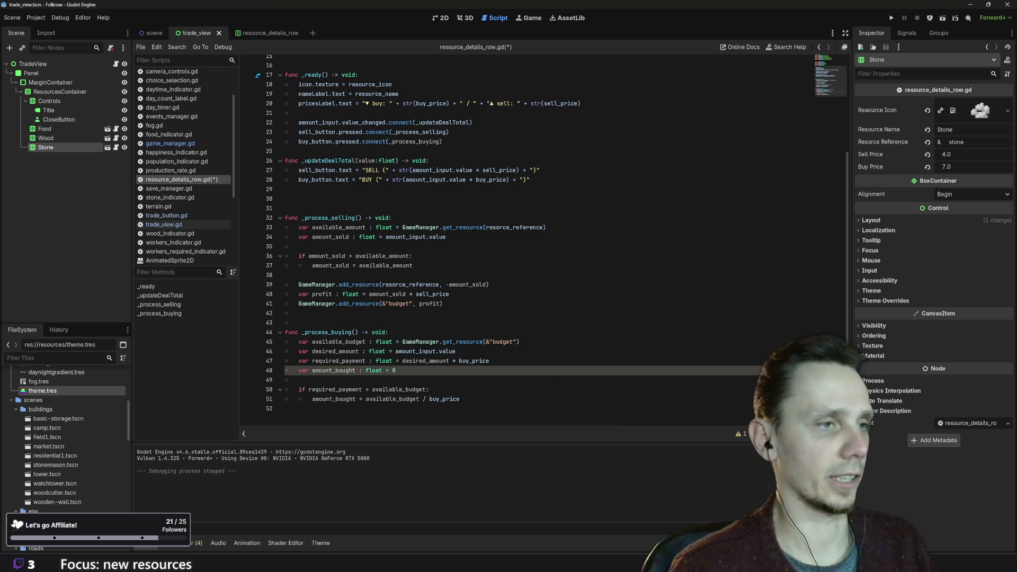
text(.0)
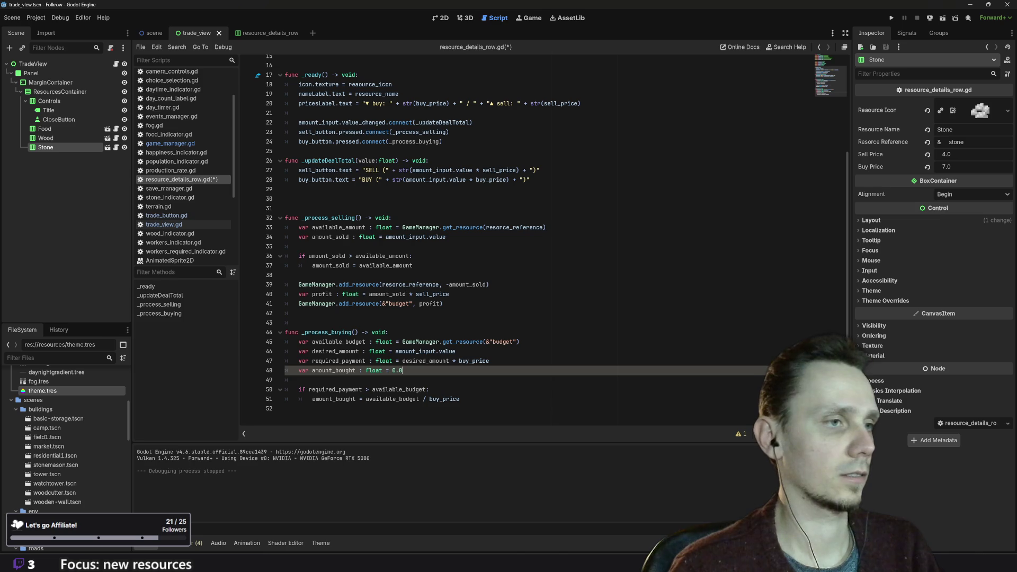
click(298, 380)
click(402, 371)
key(BackSpace)
key(BackSpace)
key(BackSpace)
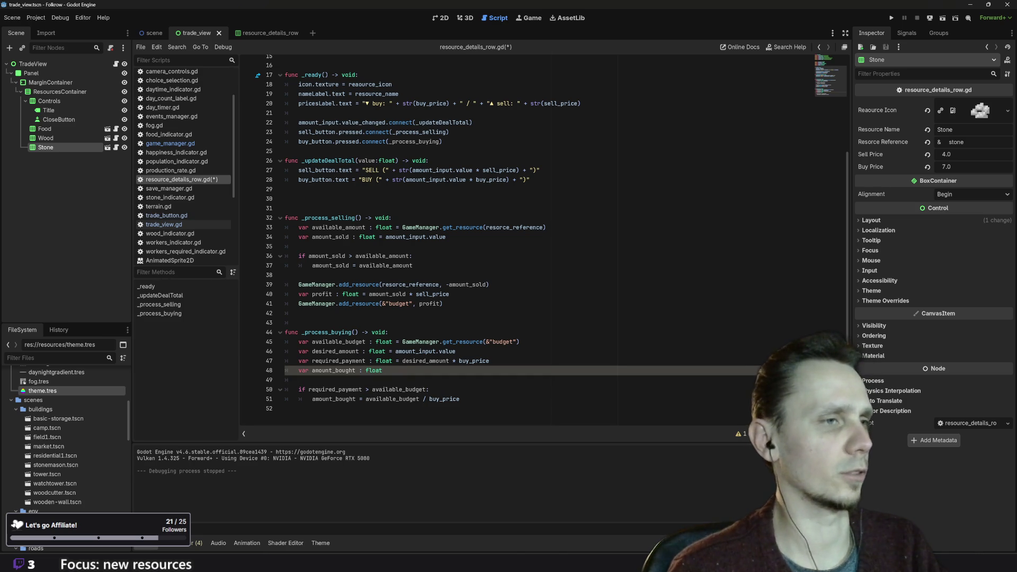
Check the capping line on line 51 and save the script.
click(430, 390)
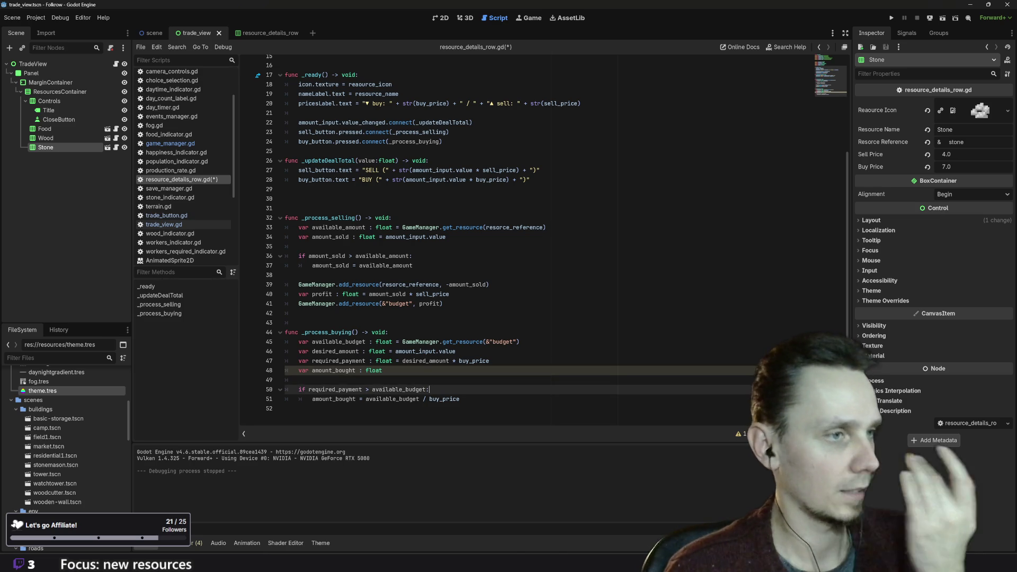
click(355, 399)
double_click(353, 399)
key(ctrl+s)
click(460, 398)
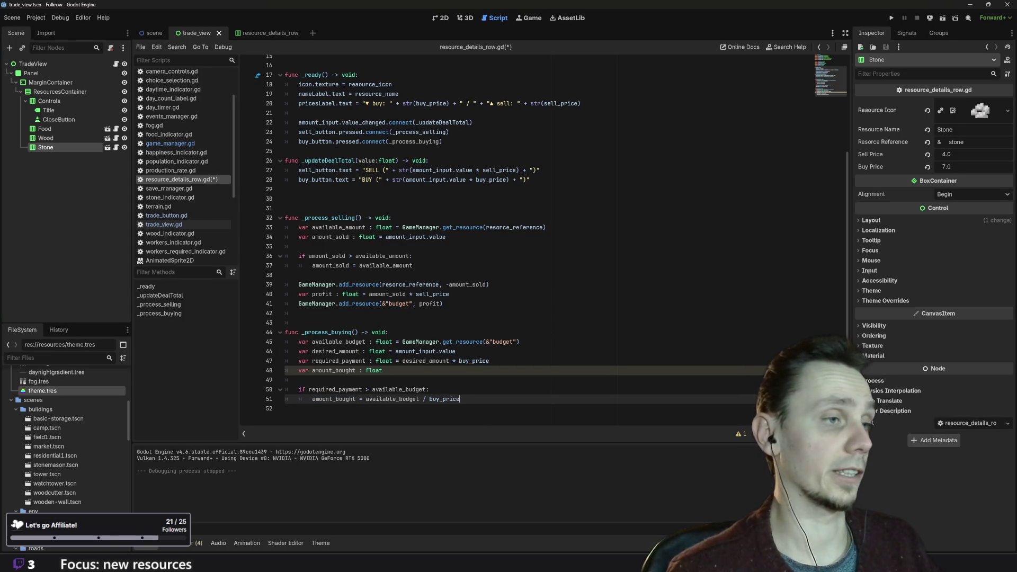
key(Return)
key(BackSpace)
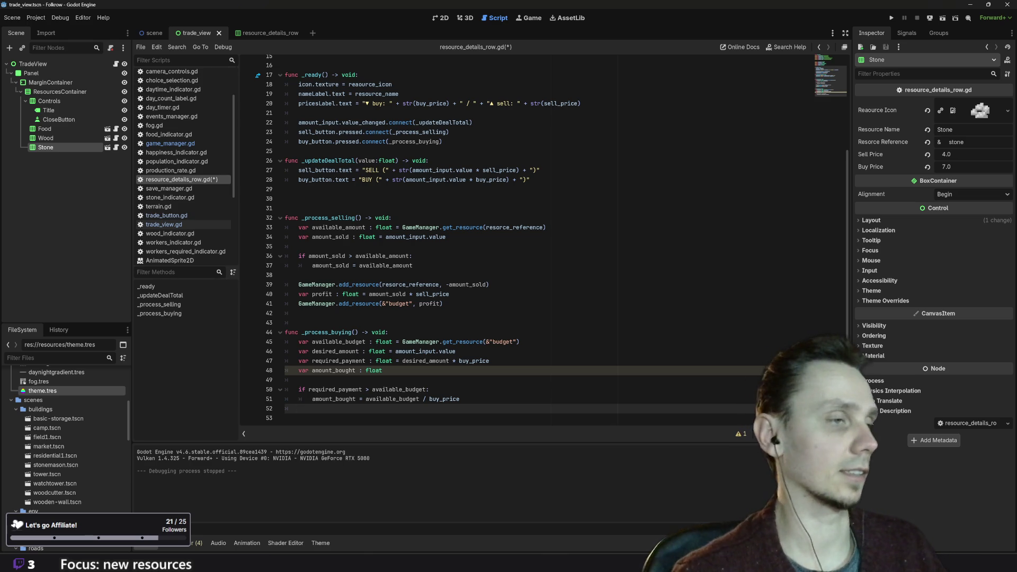
key(Return)
scroll(477, 239, down, 1)
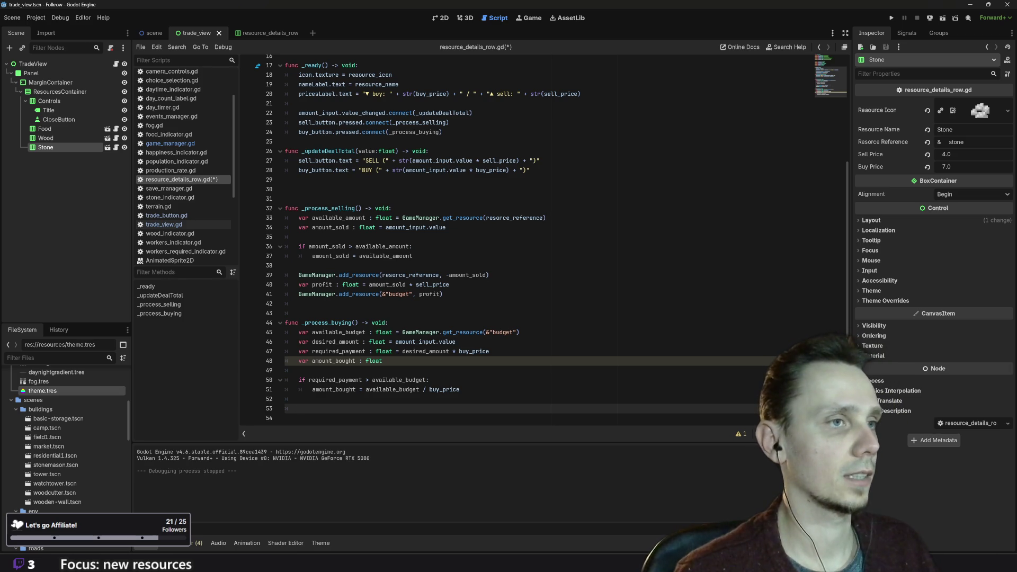
Paste the add_resource line into _process_buying, replacing -amount_sold with amount_bought.
drag(489, 275, 299, 275)
key(ctrl+c)
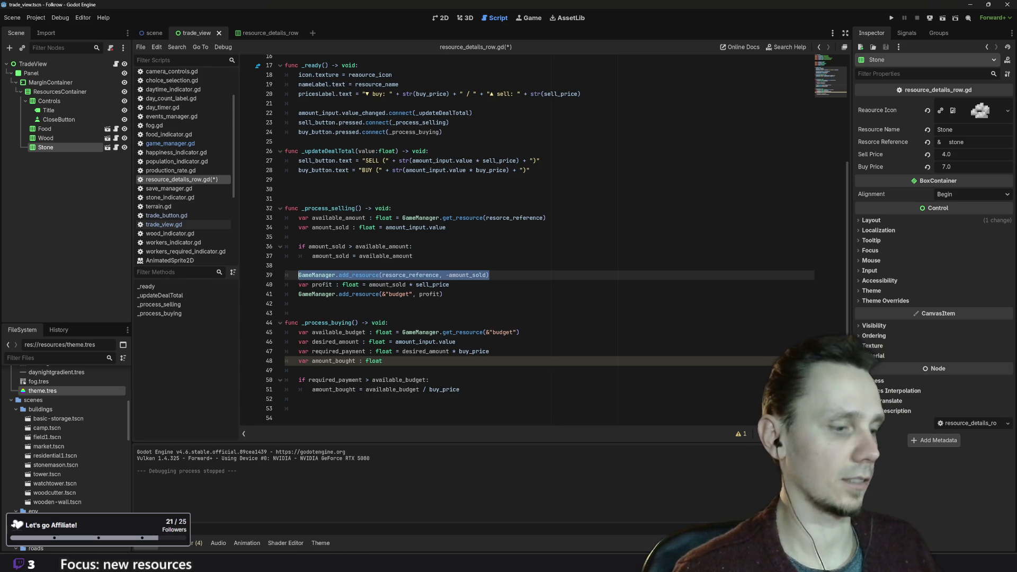
click(298, 399)
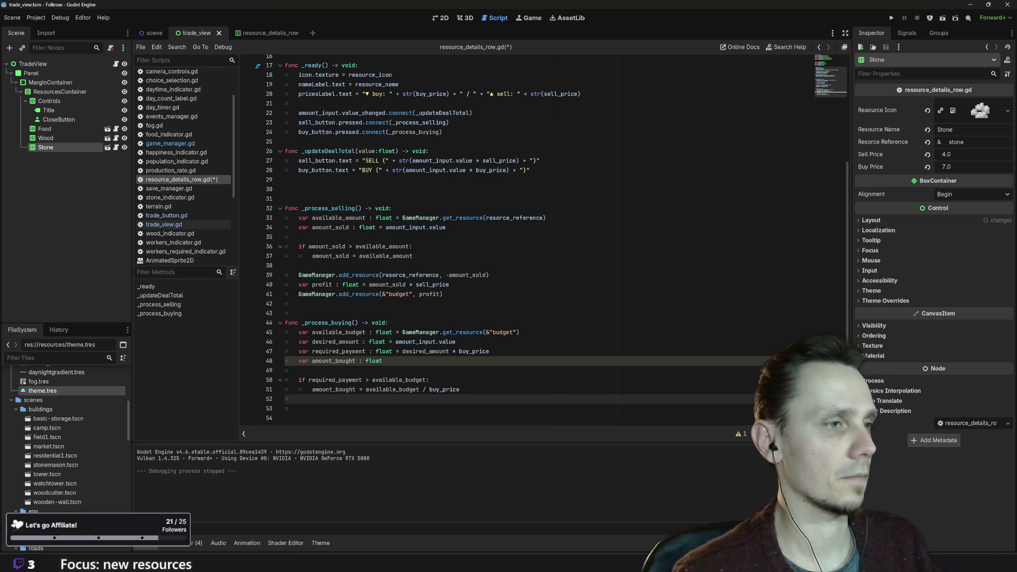
key(Return)
key(ctrl+v)
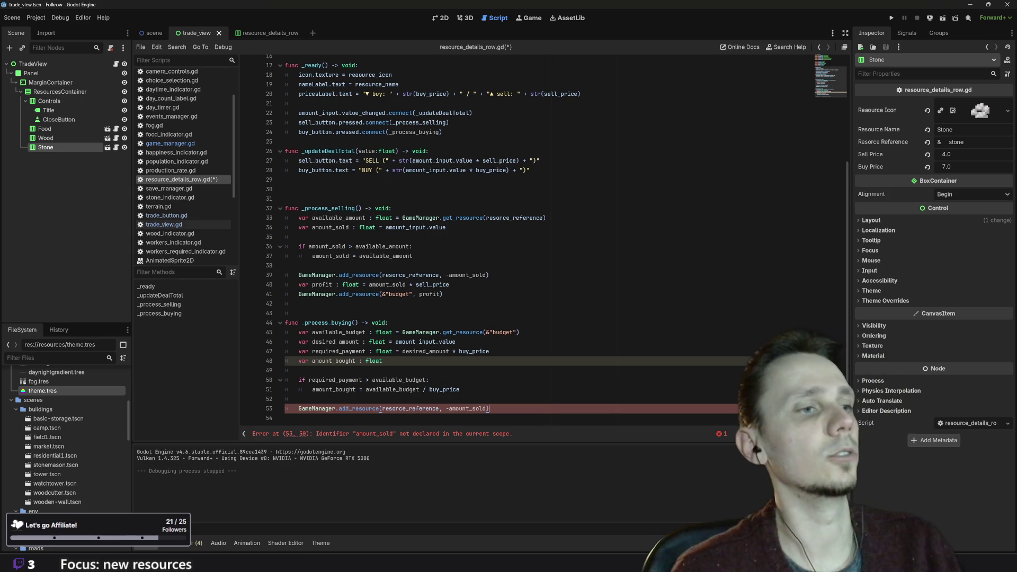
click(448, 409)
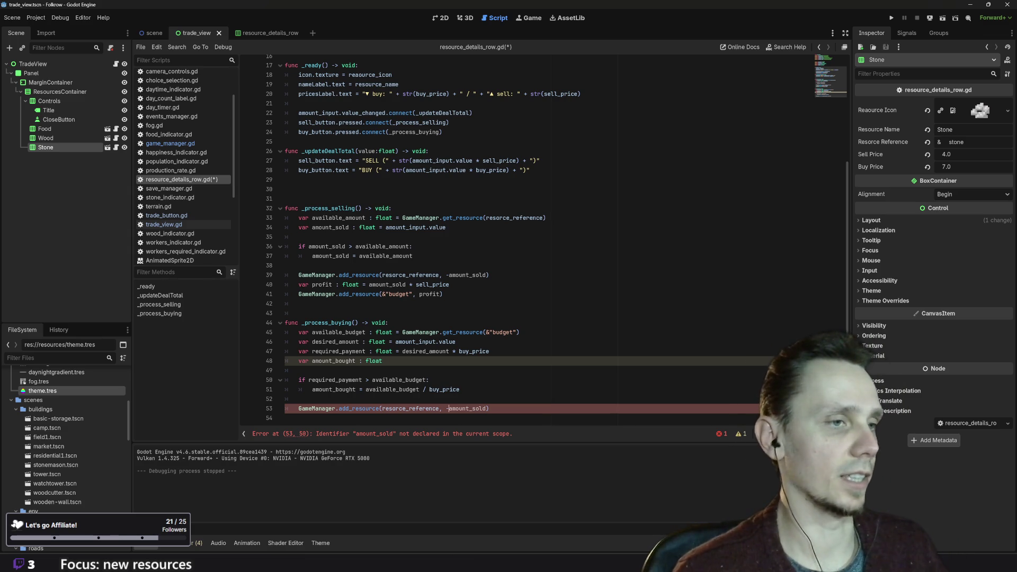
key(BackSpace)
drag(455, 408, 476, 408)
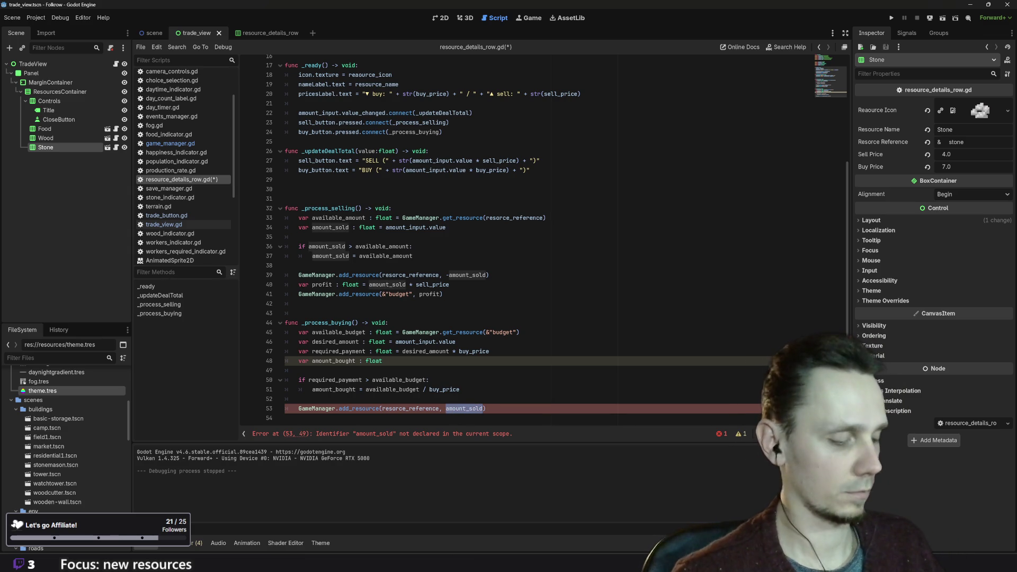
text(amo)
key(Return)
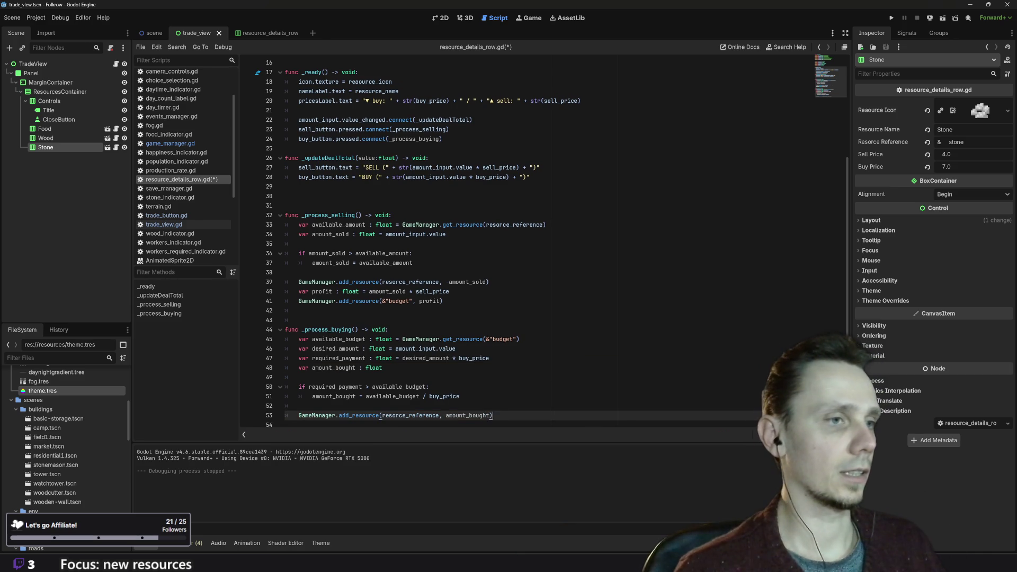
key(Return)
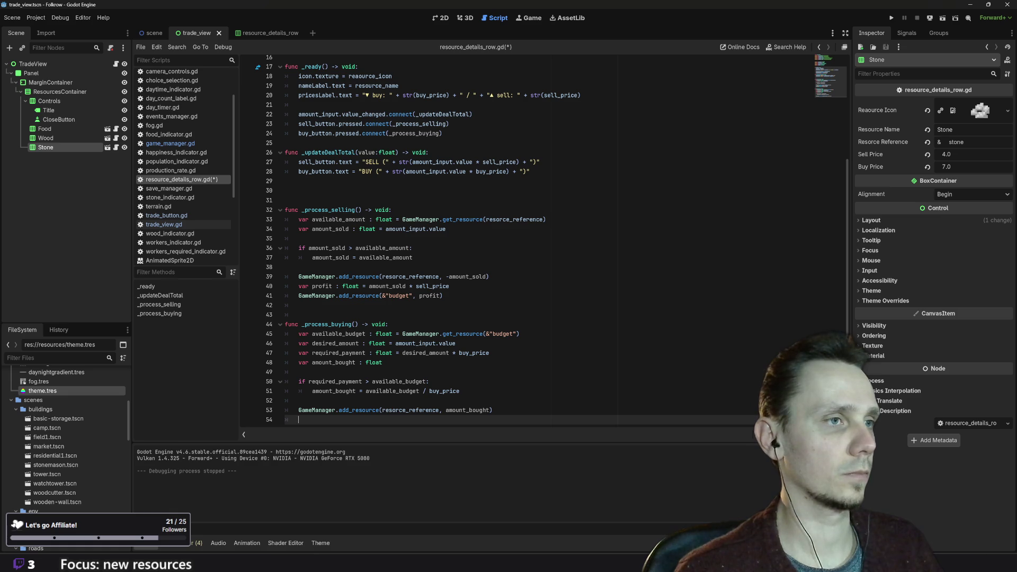
Copy the budget-updating line from _process_selling into _process_buying on line 54.
drag(443, 296, 298, 296)
key(ctrl+c)
click(380, 419)
key(ctrl+v)
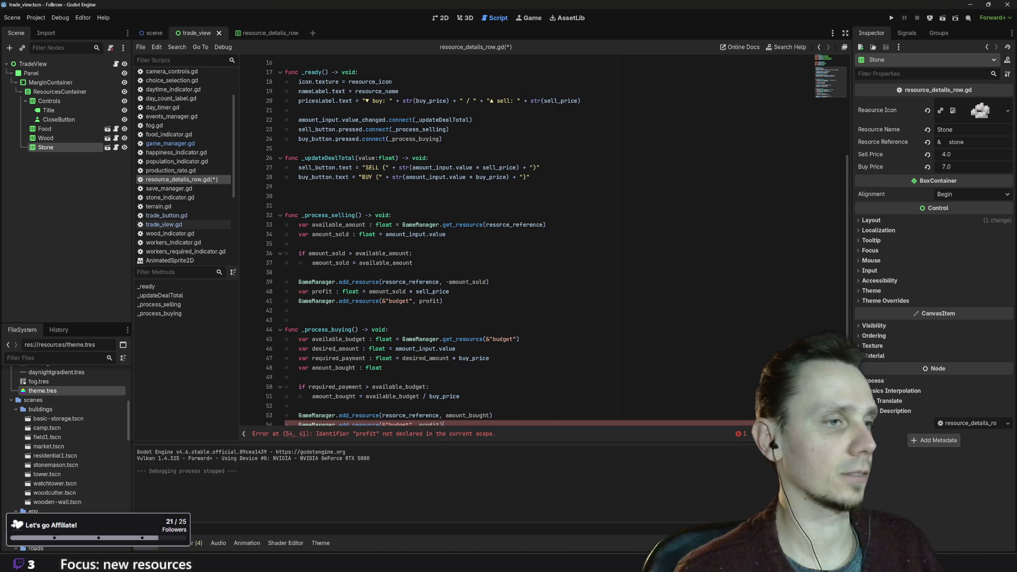
key(Return)
double_click(429, 408)
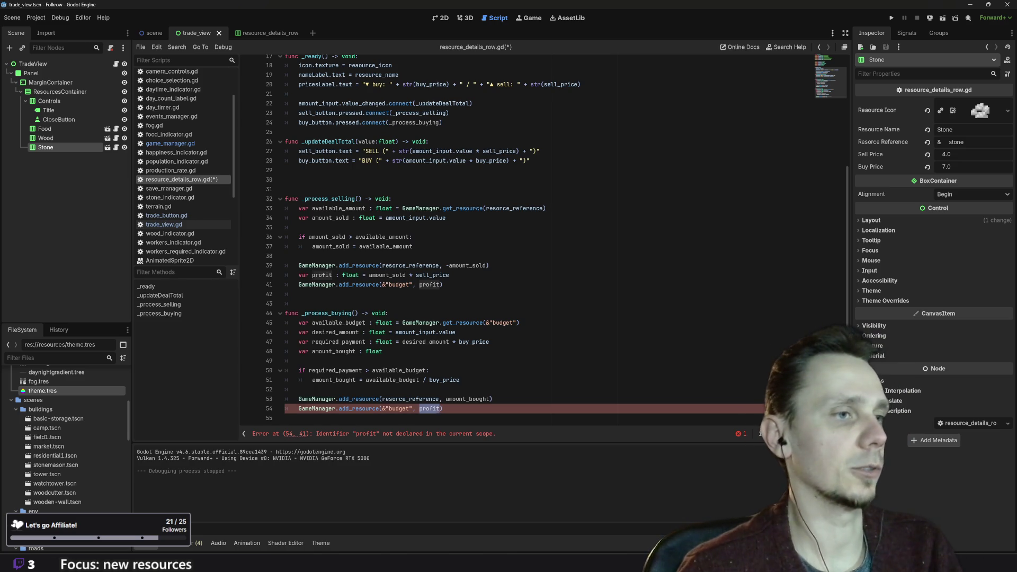
Add 'required_payment = available_budget' inside the budget check.
click(459, 379)
key(Return)
text(req)
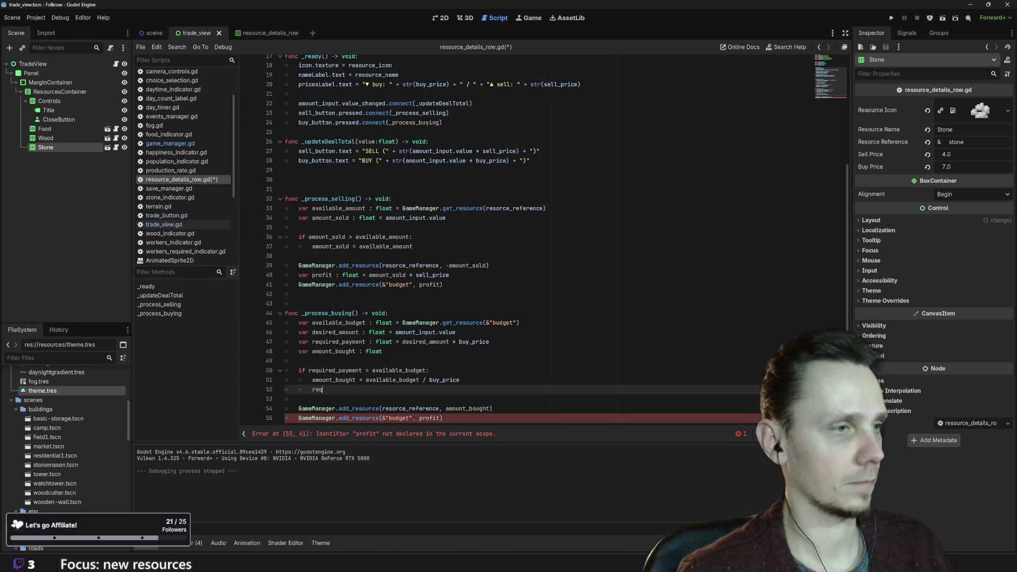
key(Return)
text(=)
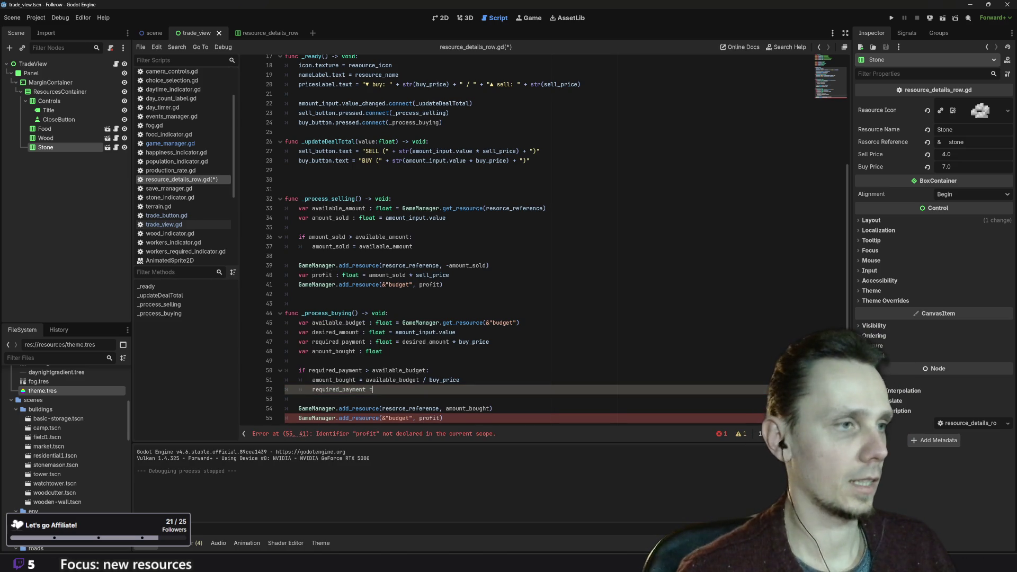
click(334, 380)
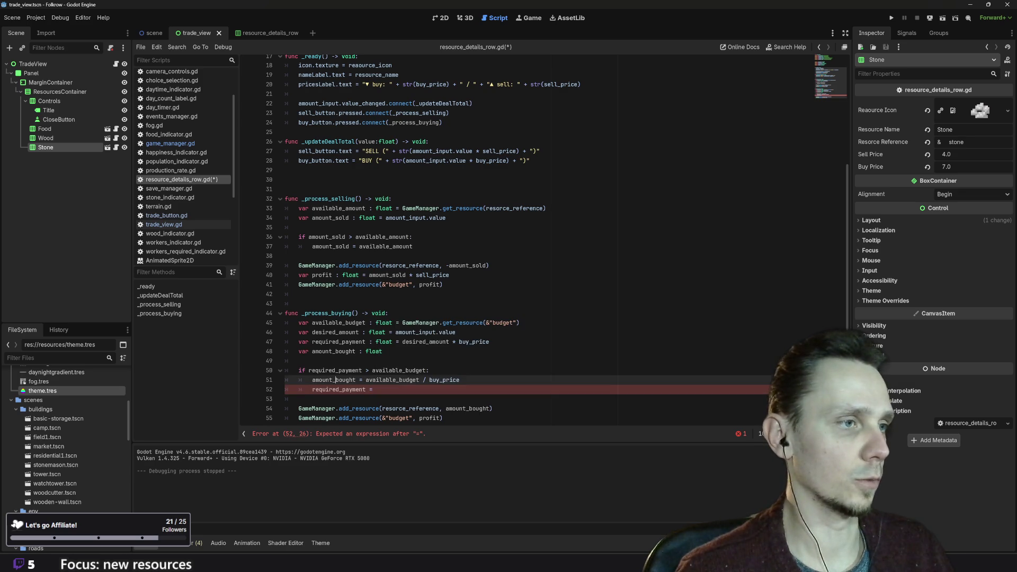
click(429, 371)
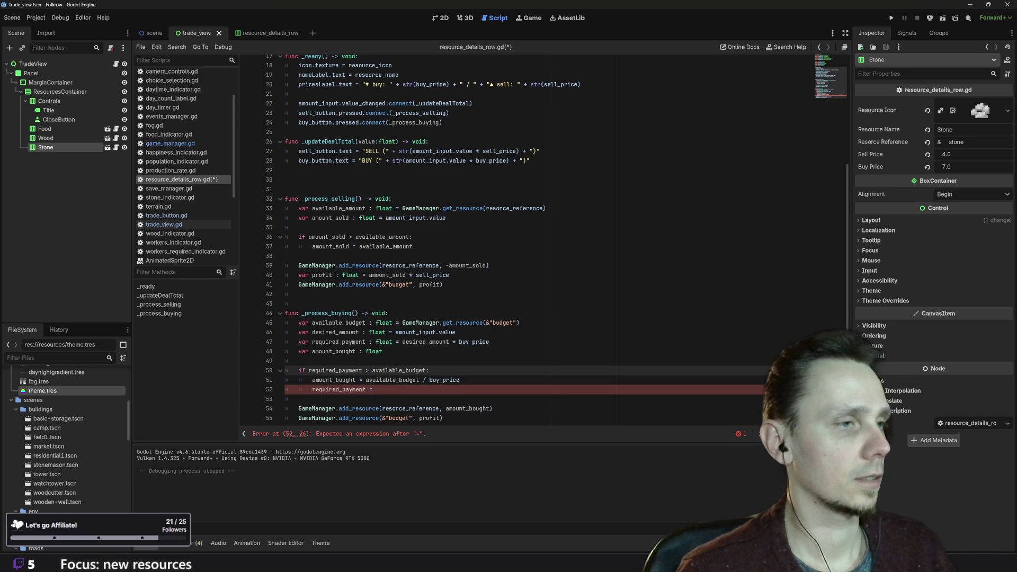
click(376, 389)
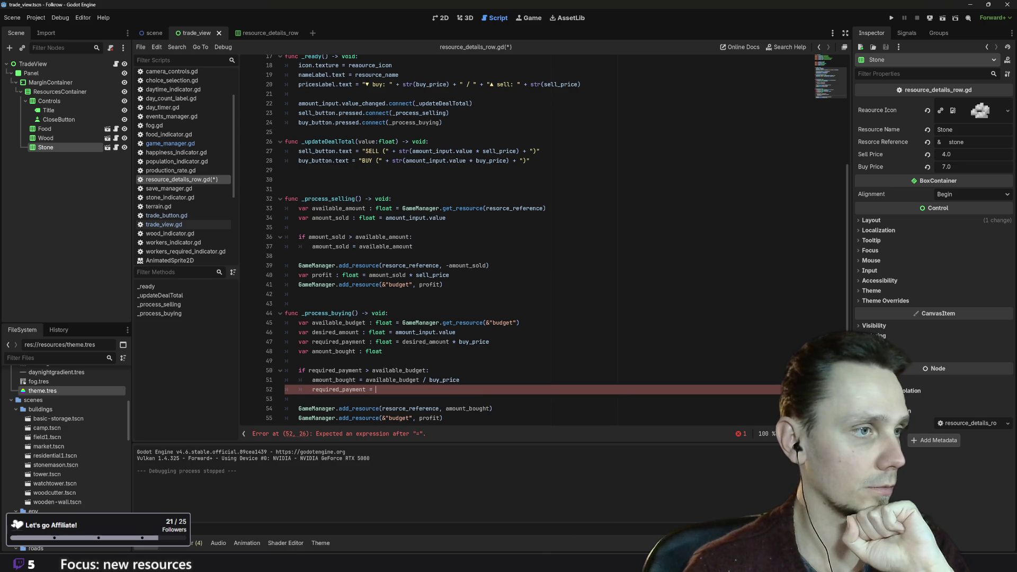
drag(366, 379, 419, 380)
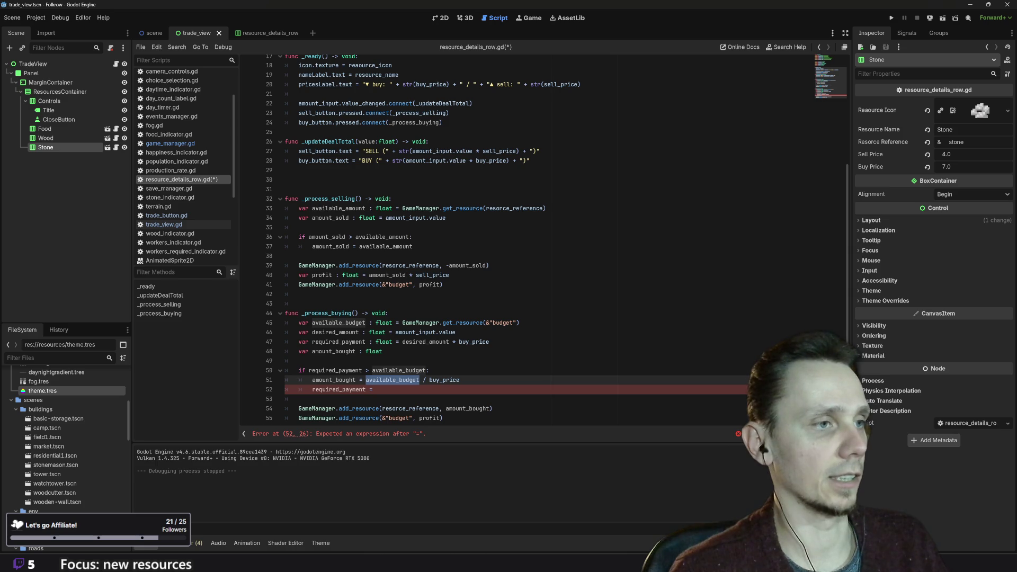
click(374, 389)
key(ctrl+v)
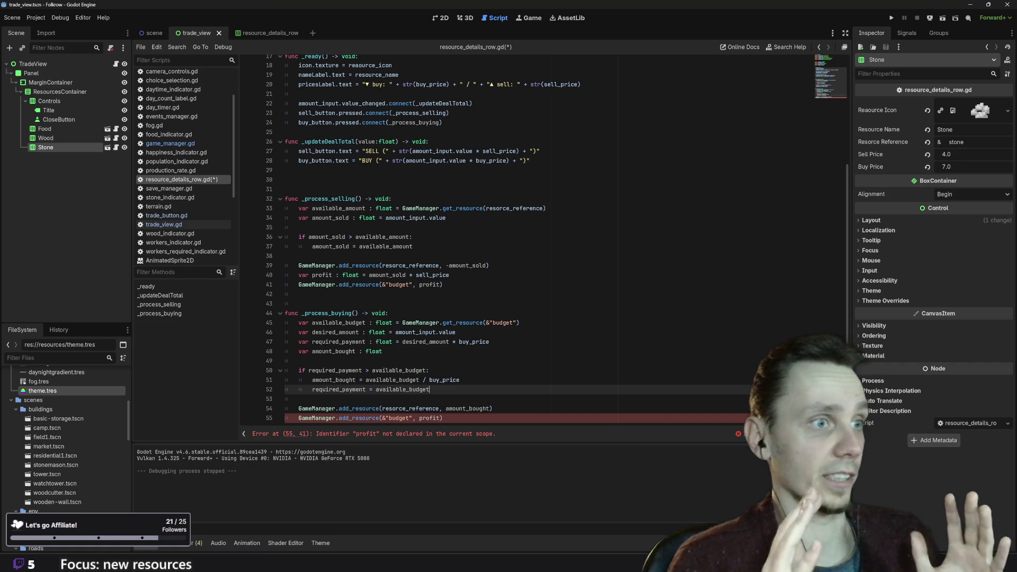
Replace profit with required_payment in the budget update, add a blank line between functions, and save.
scroll(530, 239, down, 1)
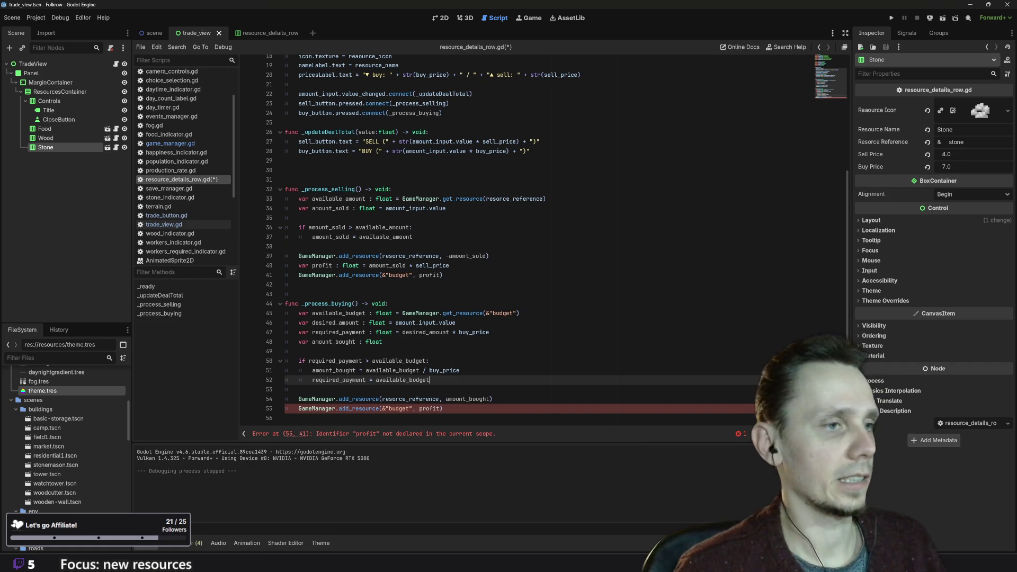
double_click(430, 408)
text(required_paymen)
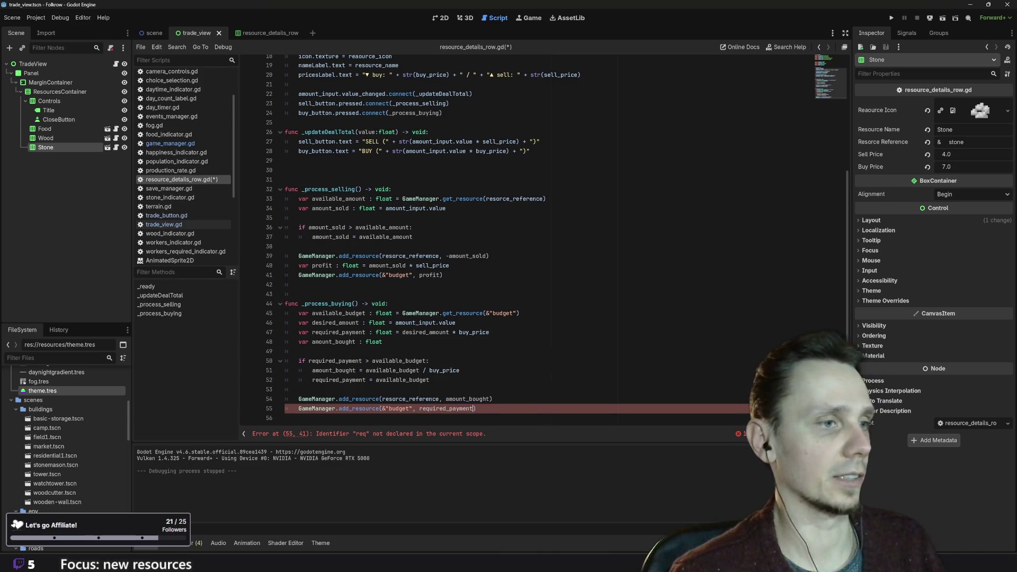
key(Return)
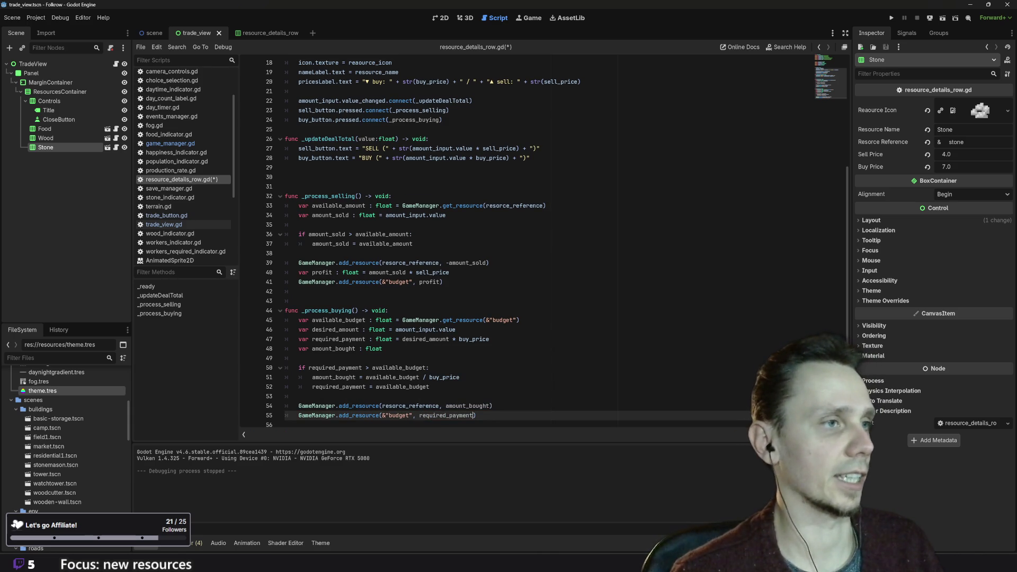
scroll(476, 238, down, 1)
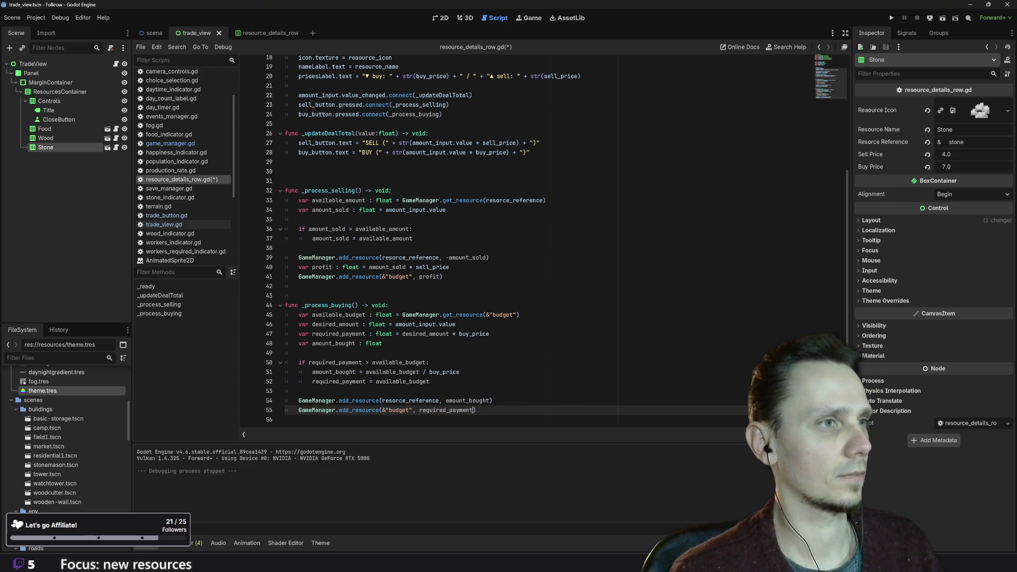
click(288, 296)
key(Return)
scroll(540, 239, down, 1)
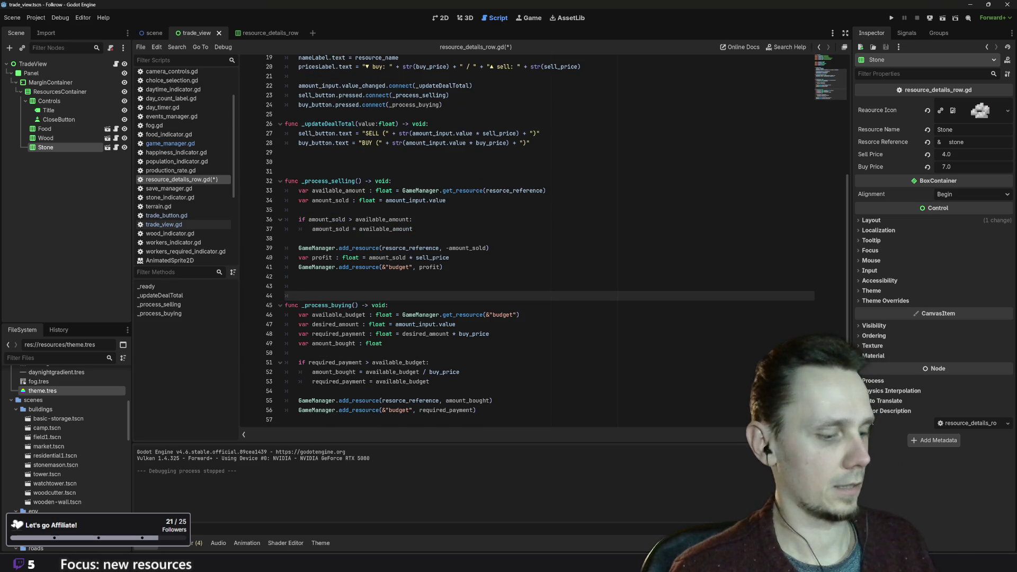
key(ctrl+s)
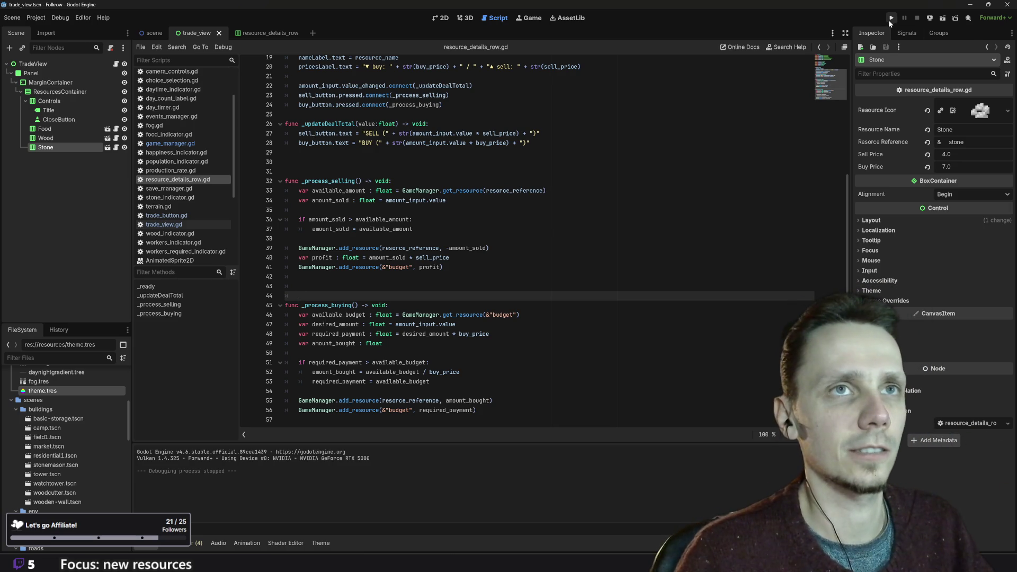
Scroll through the script and run the project to test trading.
scroll(530, 238, up, 4)
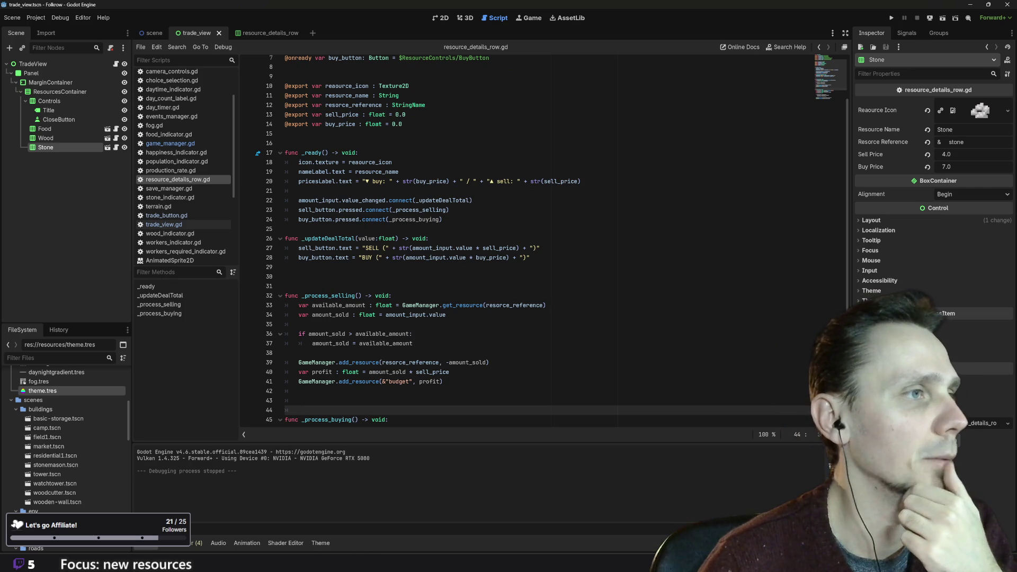
scroll(530, 238, down, 4)
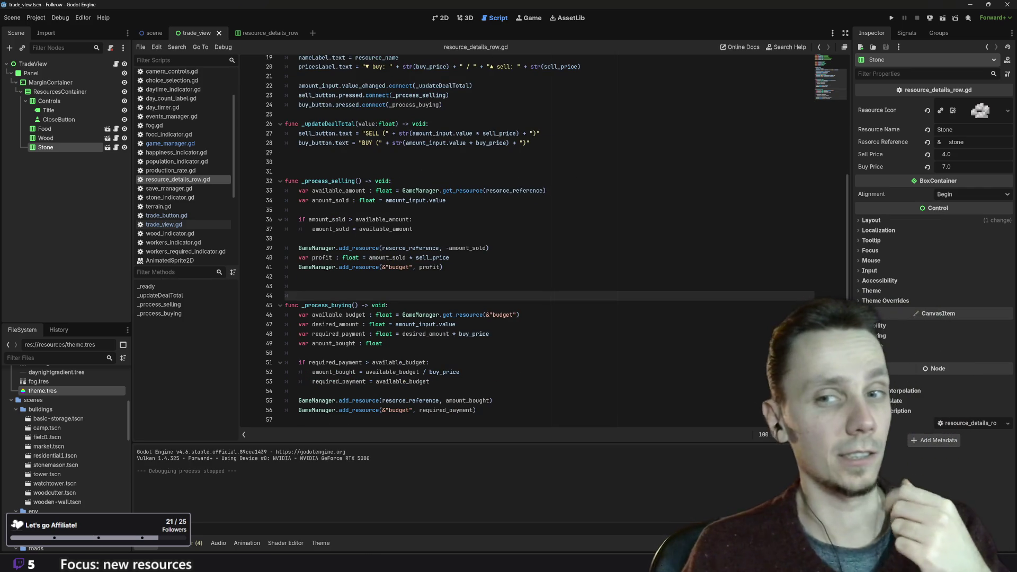
click(892, 17)
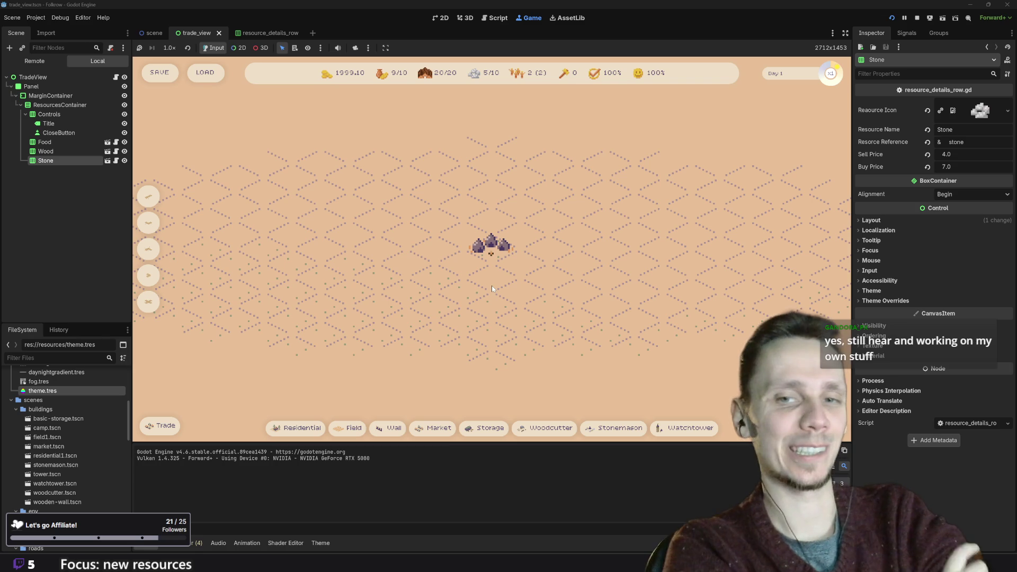
Pause the running game and open the Trade Resources window.
scroll(491, 285, down, 3)
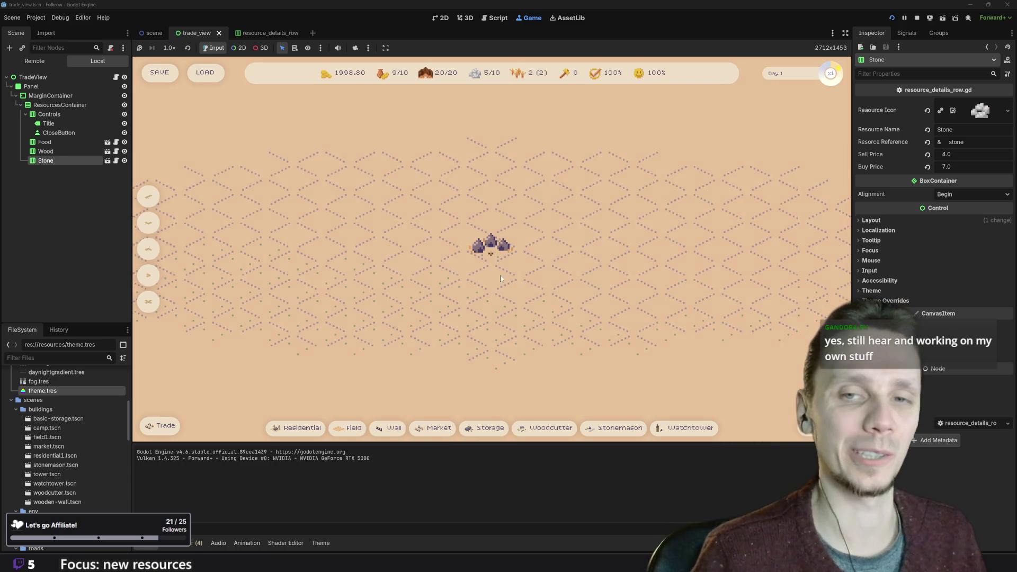
key(space)
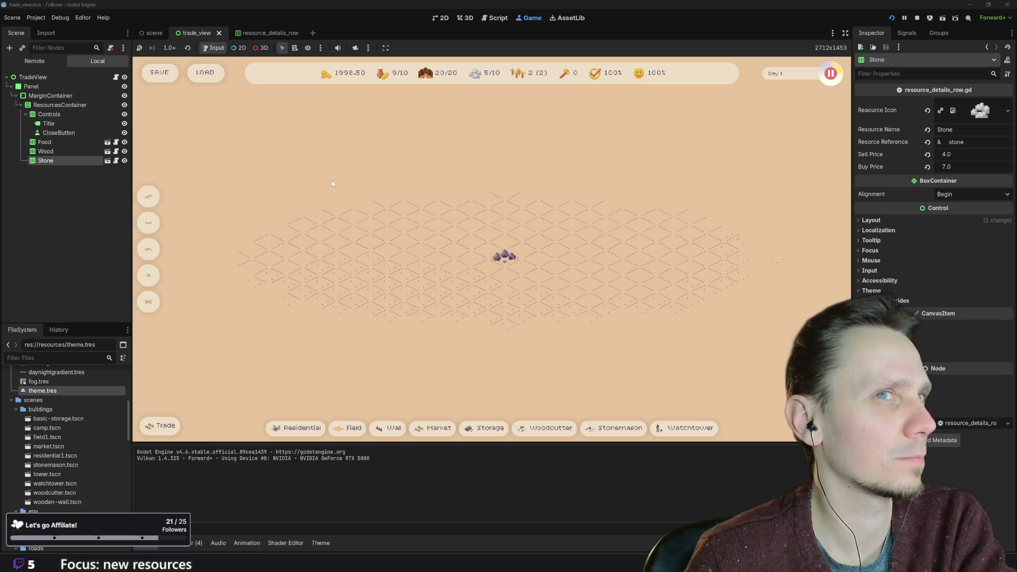
click(180, 431)
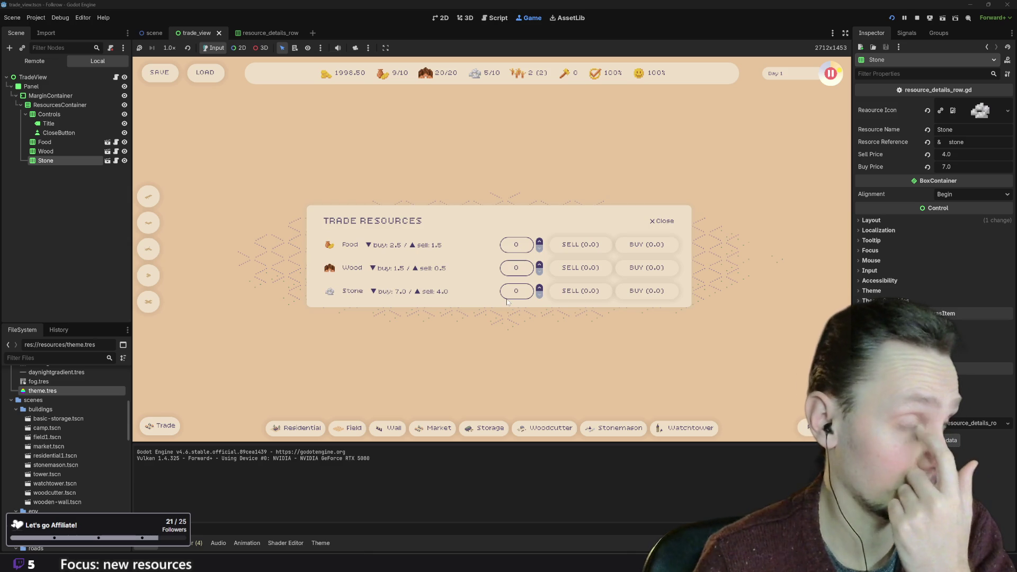
Set Stone to 3 and buy it for 21.0 gold.
click(539, 289)
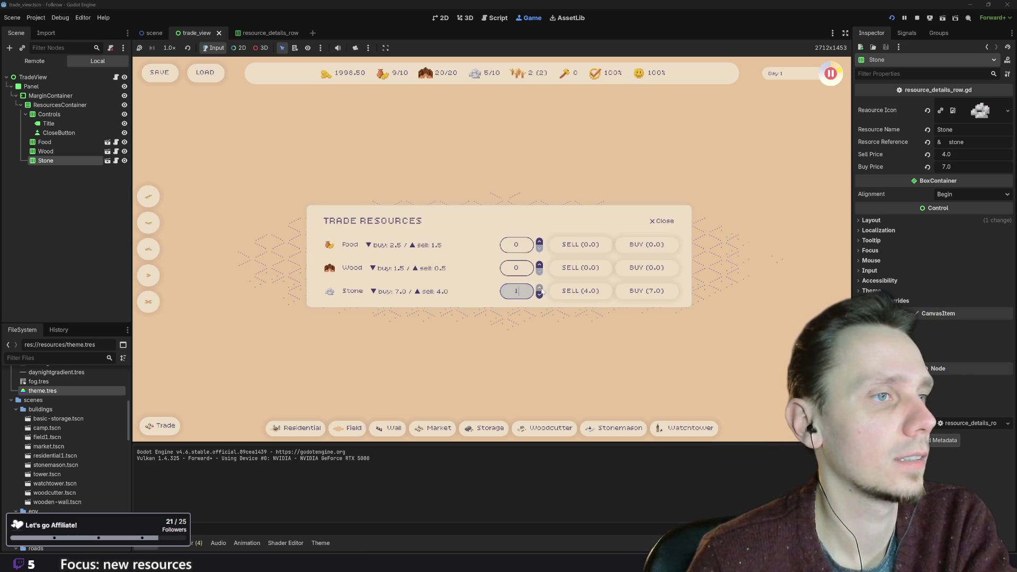
click(540, 289)
click(540, 289)
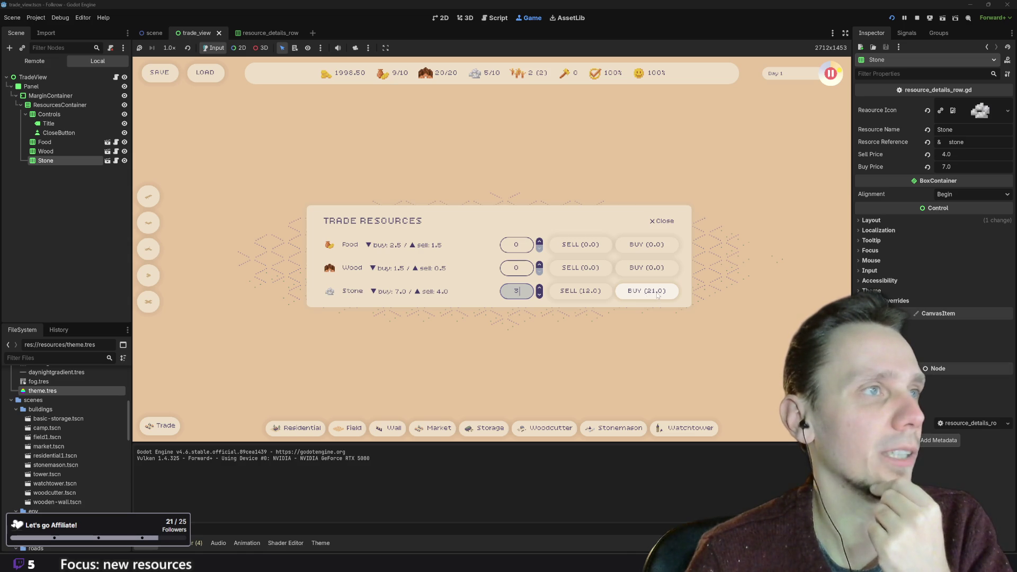
click(657, 295)
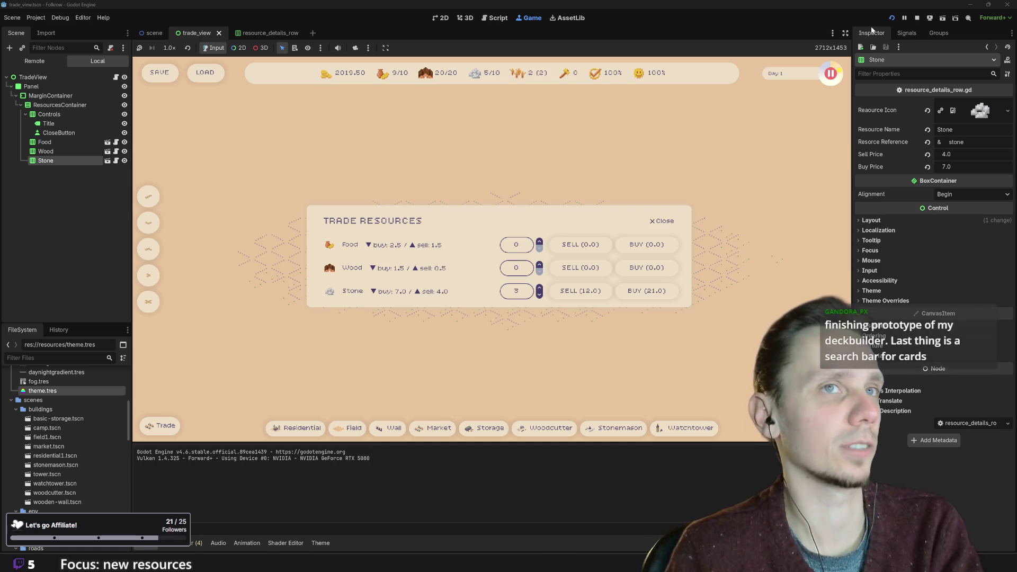
Stop the game and change the line 56 budget update to -required_payment.
click(917, 17)
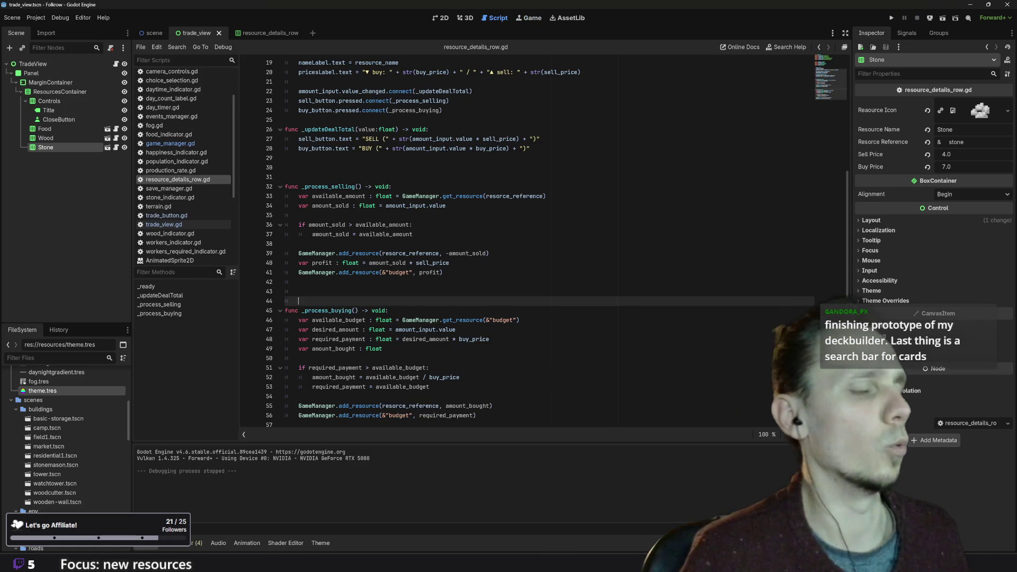
click(419, 410)
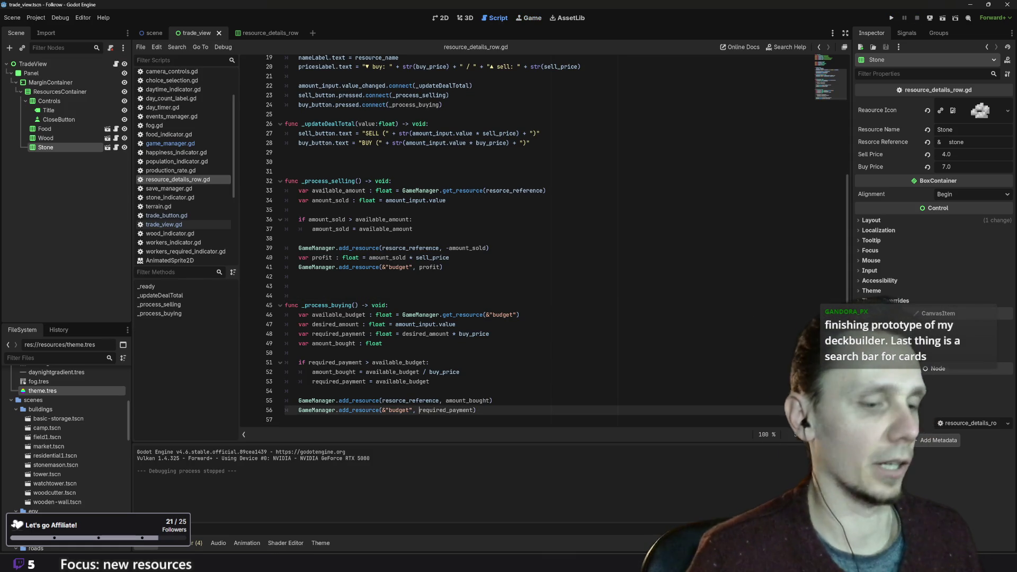
text(-)
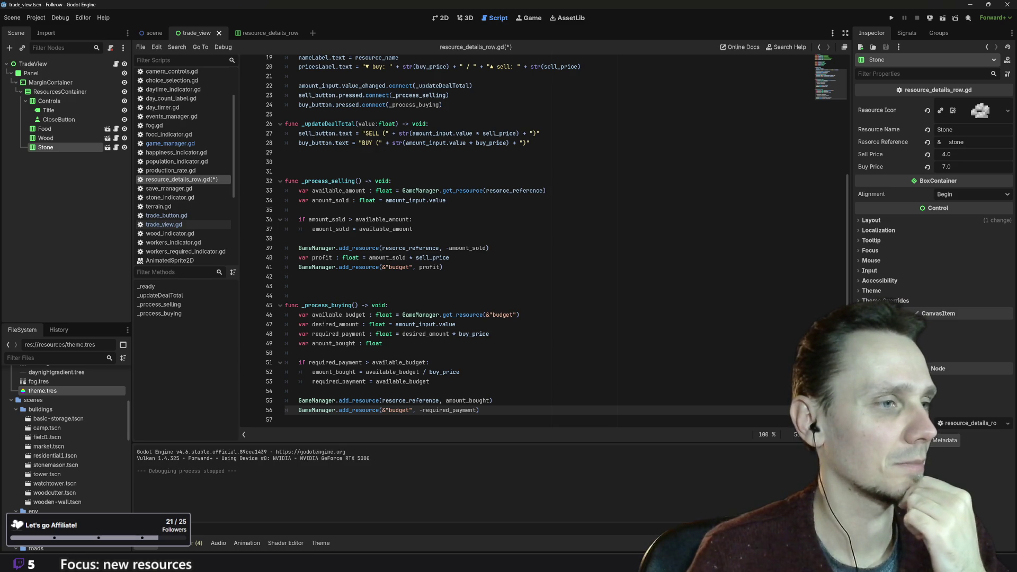
double_click(411, 401)
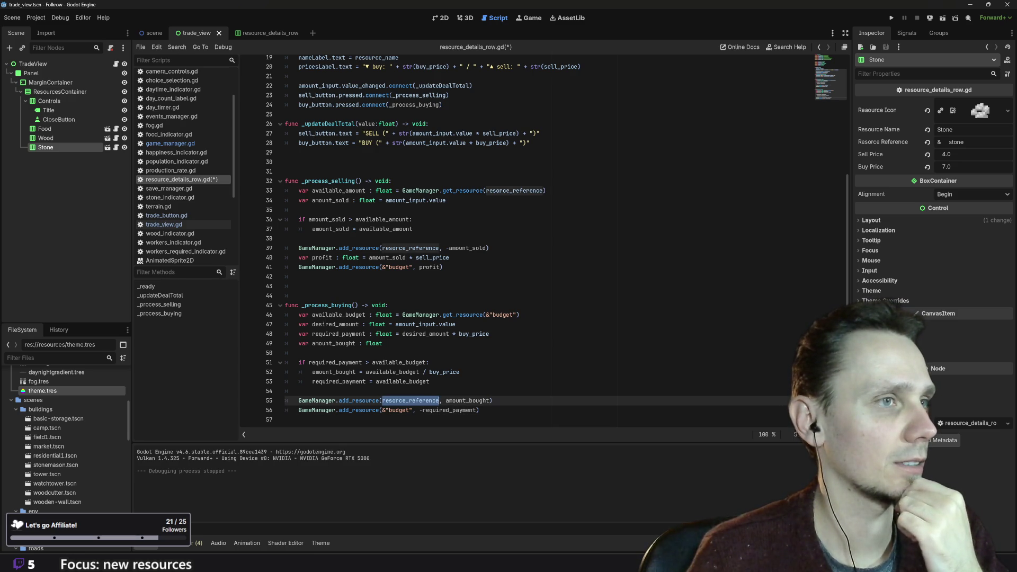
scroll(525, 239, up, 3)
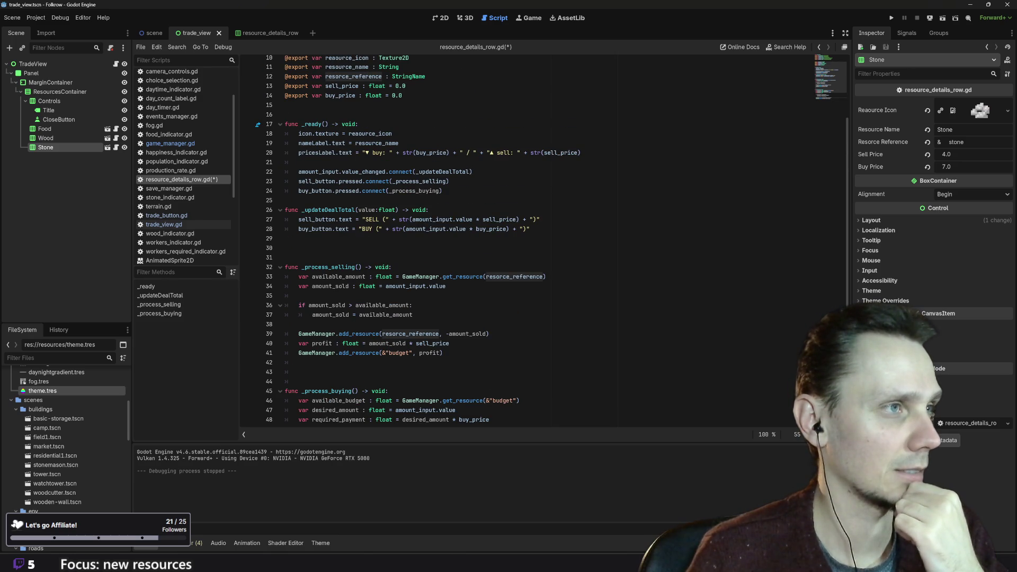
scroll(524, 238, down, 3)
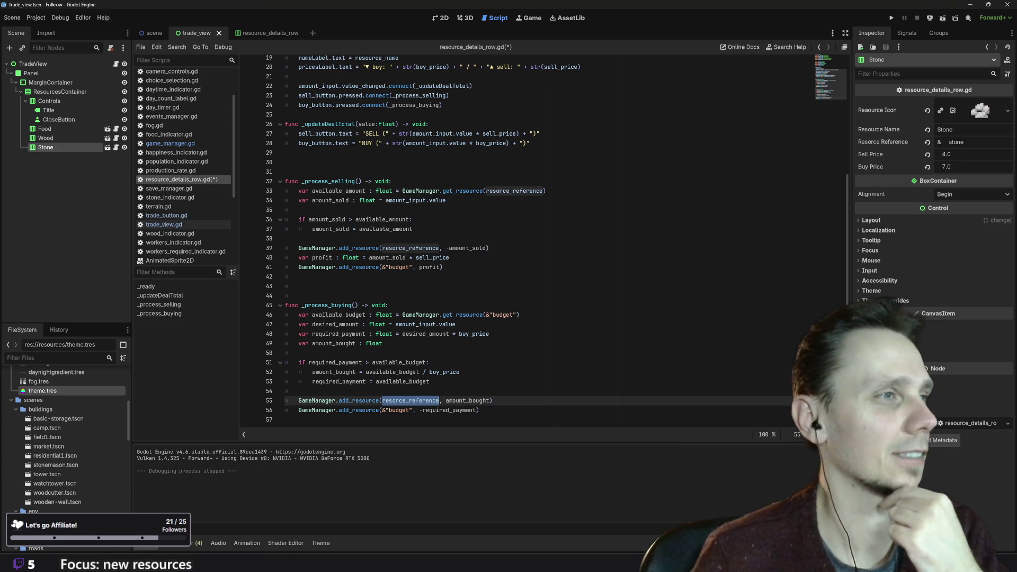
scroll(527, 239, up, 4)
scroll(527, 238, down, 3)
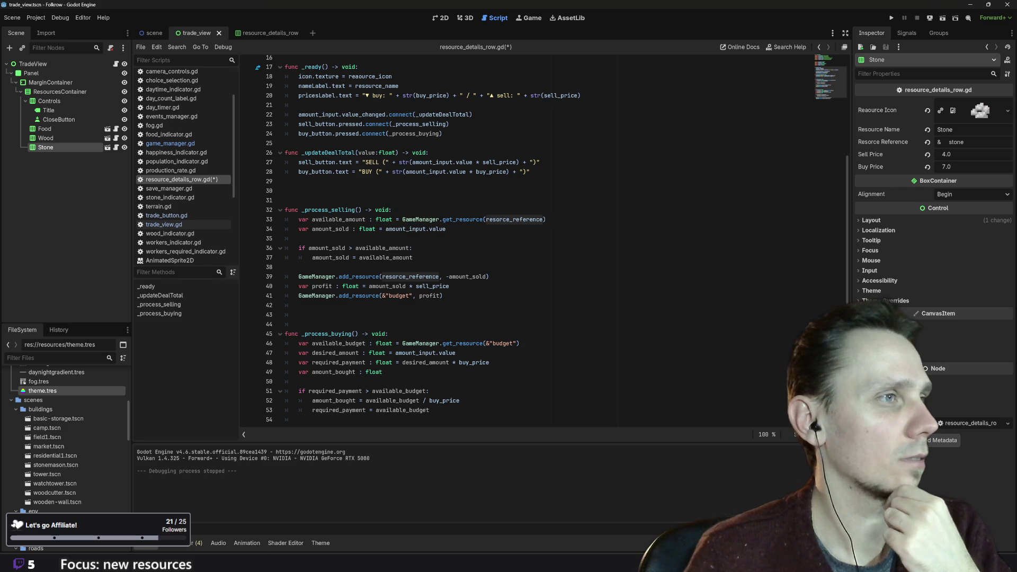
text(GameManager.add_resource(resorce_reference, amount_bought) GameManager.add_resource(&"budget", -required_payment))
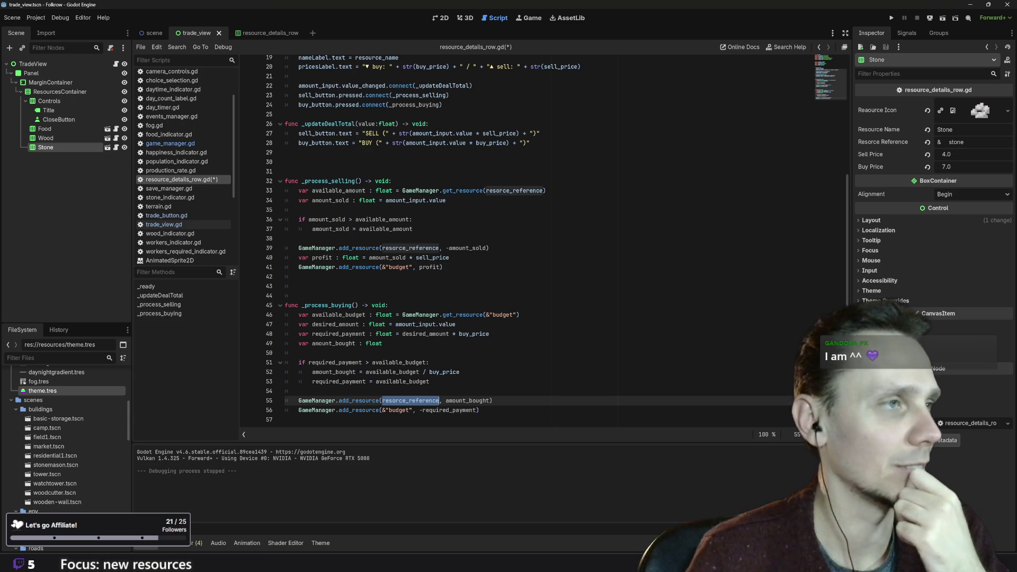
scroll(530, 238, up, 4)
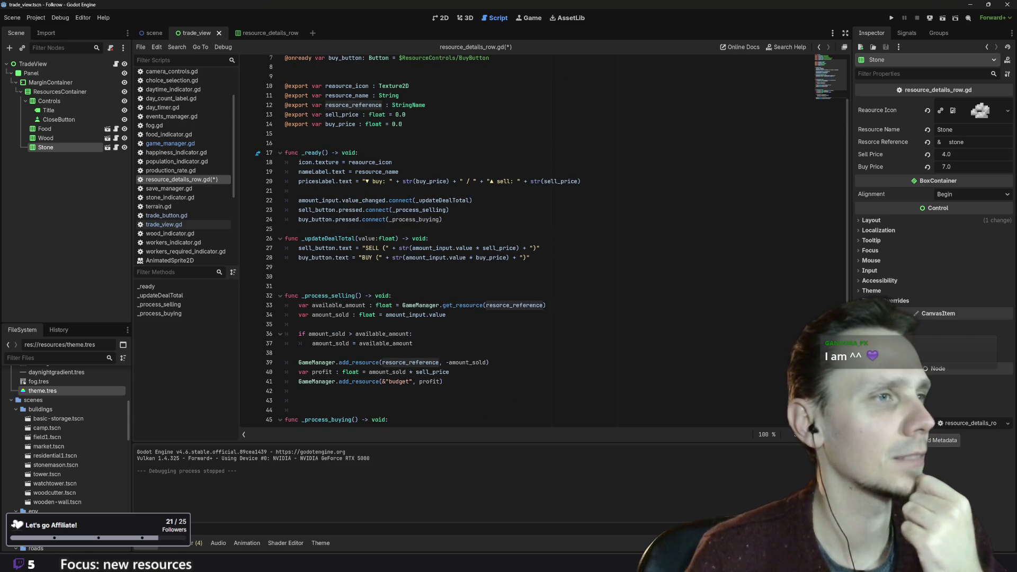
click(439, 219)
double_click(414, 220)
scroll(414, 220, down, 4)
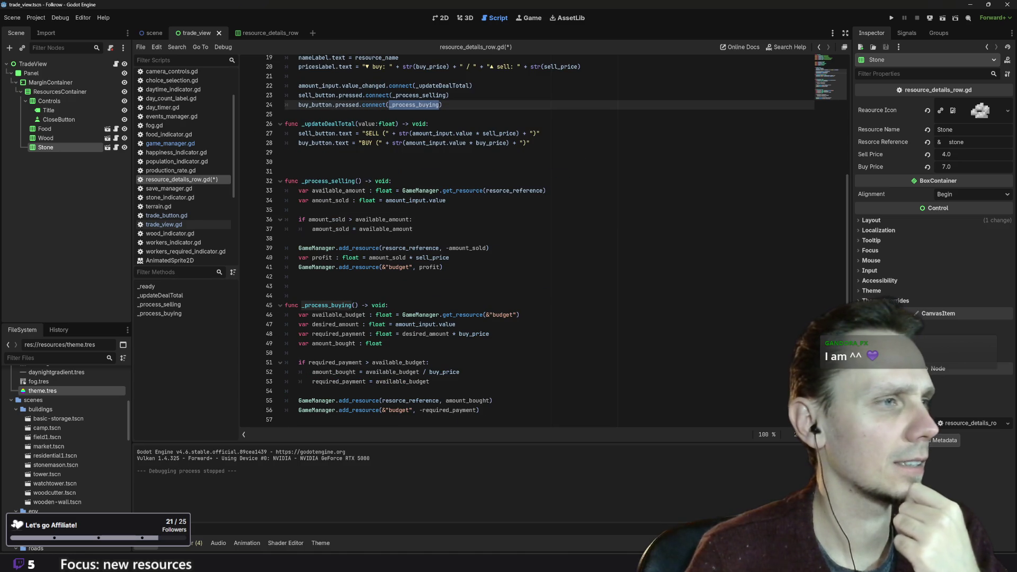
mouse_move(408, 200)
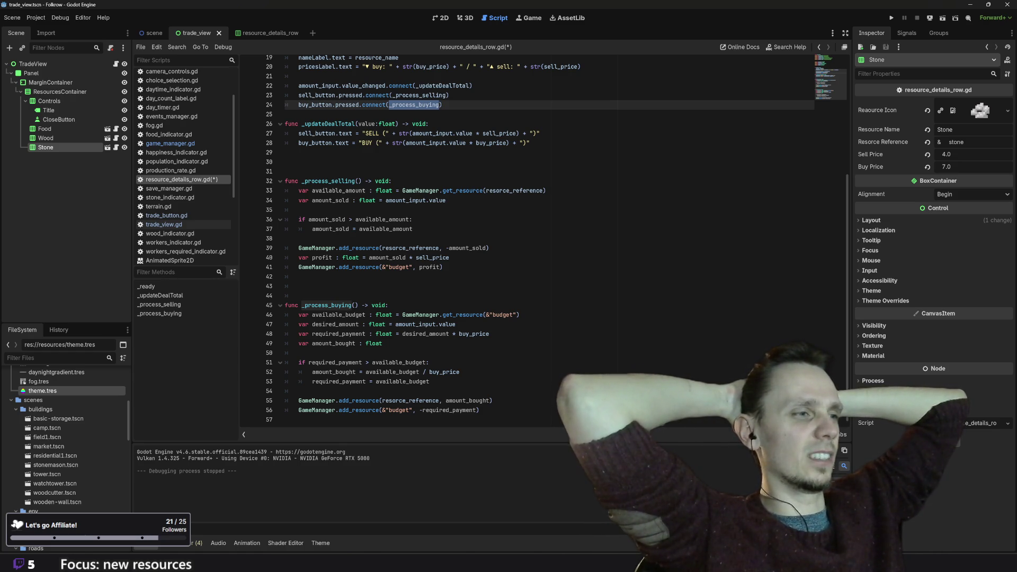
Save the script, rerun the game, and open the Trade window.
key(ctrl+s)
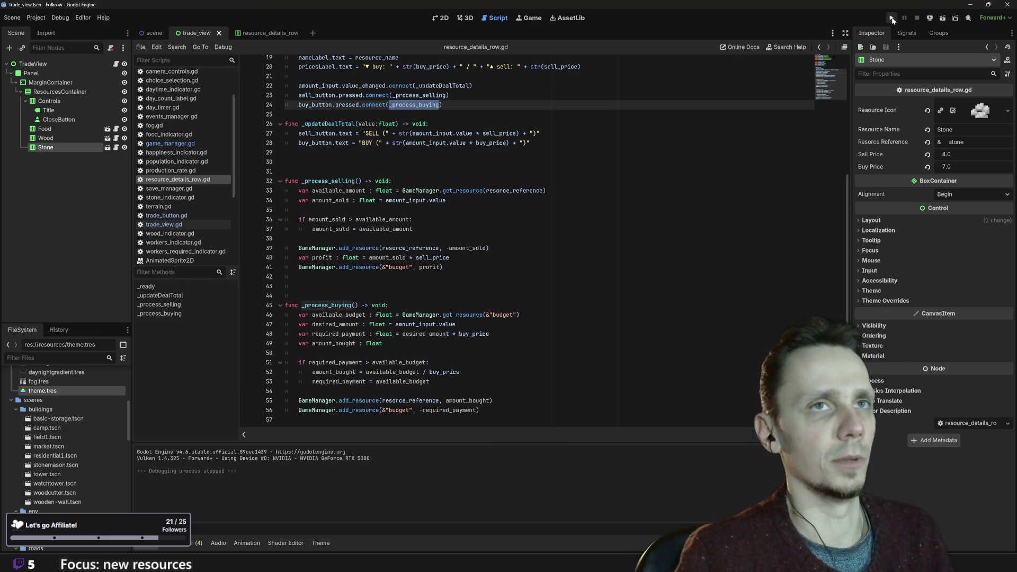
click(890, 19)
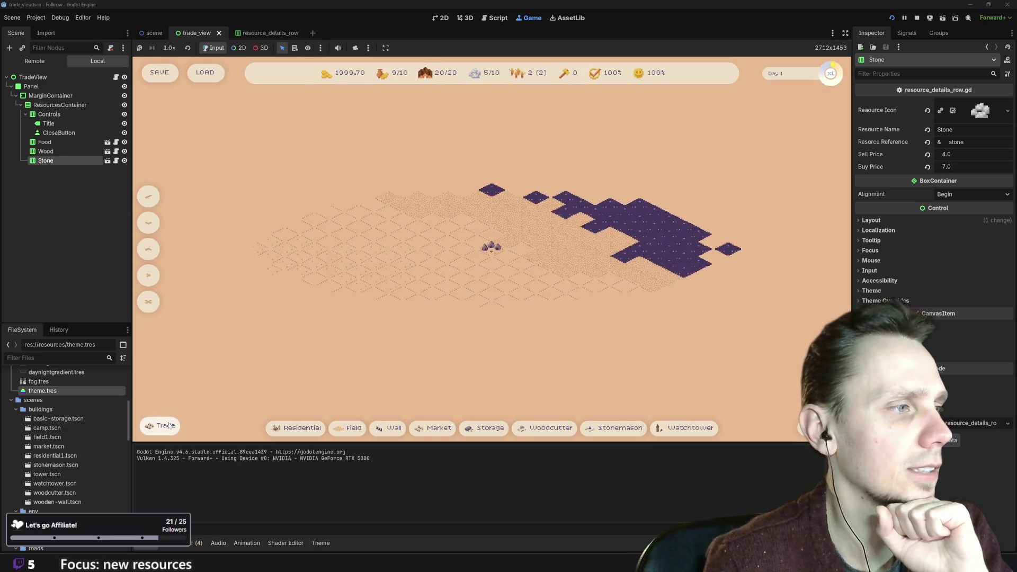
click(160, 426)
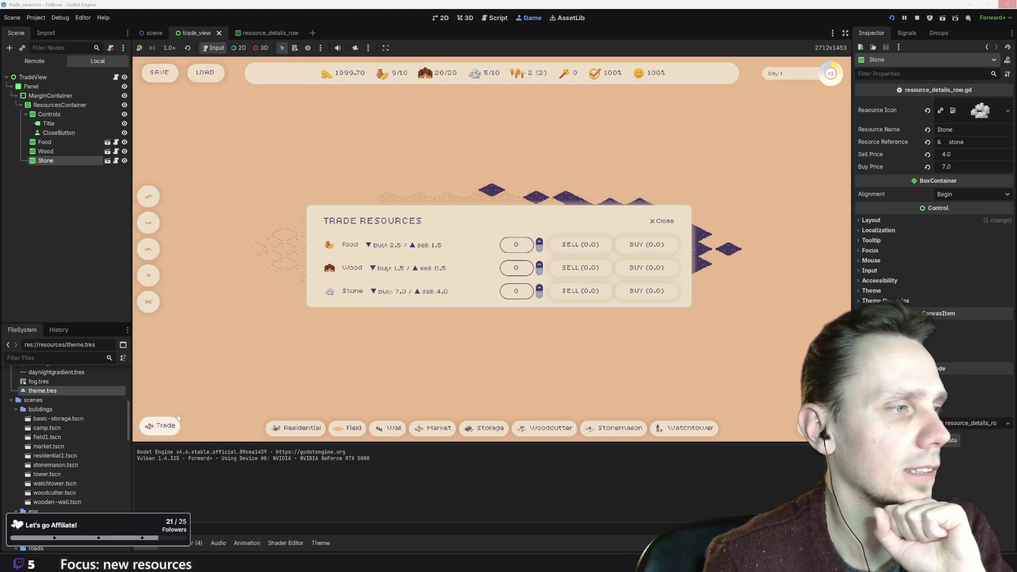
Set the Wood amount to 5 and sell it.
click(539, 265)
click(539, 265)
click(539, 265)
click(539, 265)
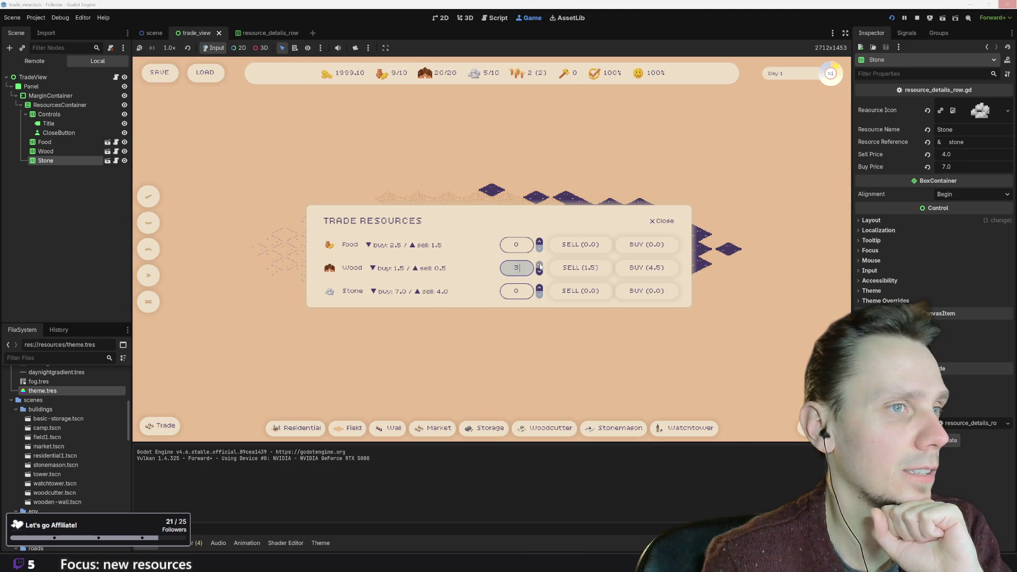
click(540, 264)
click(539, 264)
click(539, 265)
click(539, 265)
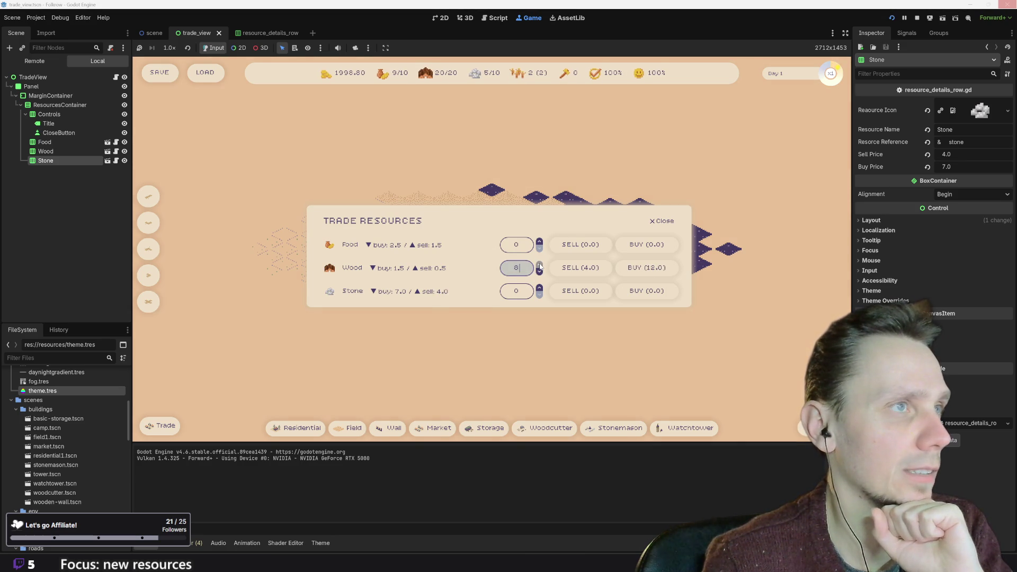
click(539, 271)
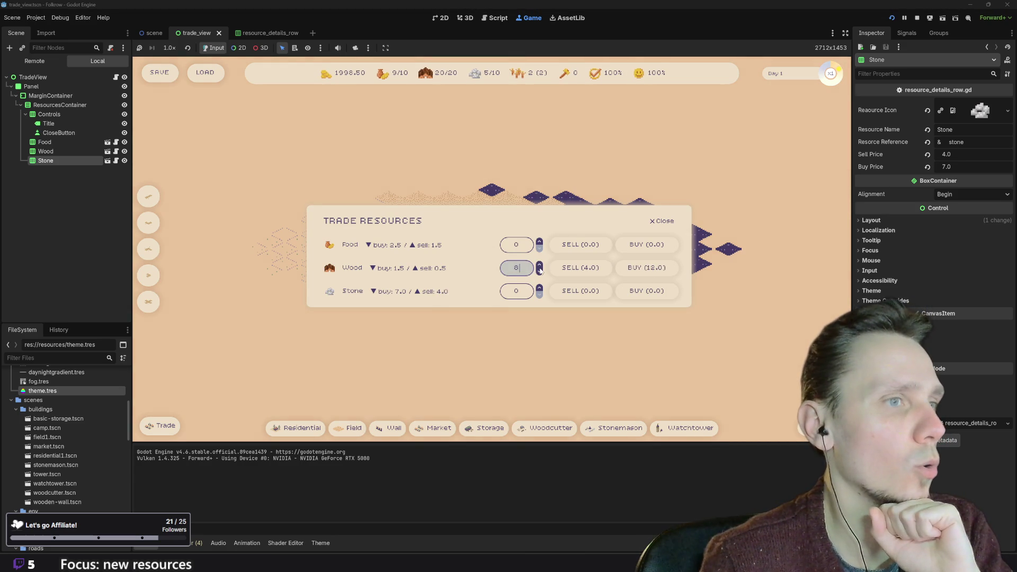
click(539, 271)
click(540, 272)
click(540, 272)
click(539, 272)
click(540, 273)
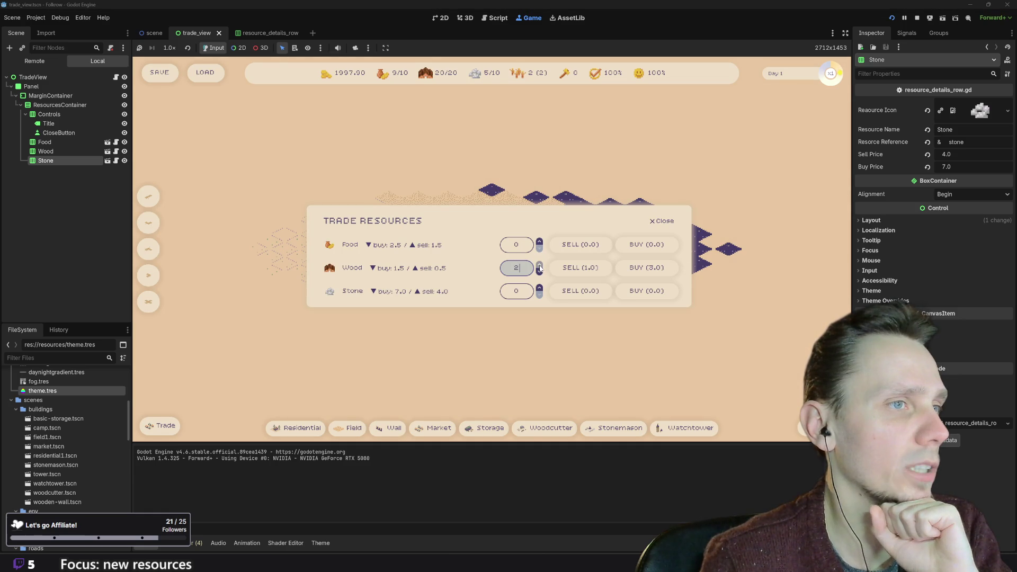
click(540, 267)
click(540, 267)
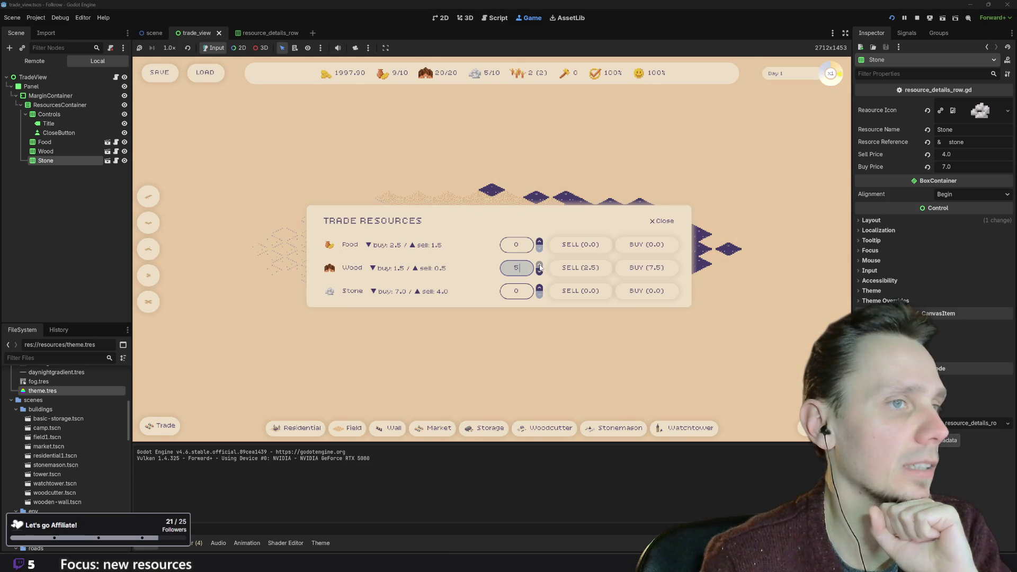
click(587, 273)
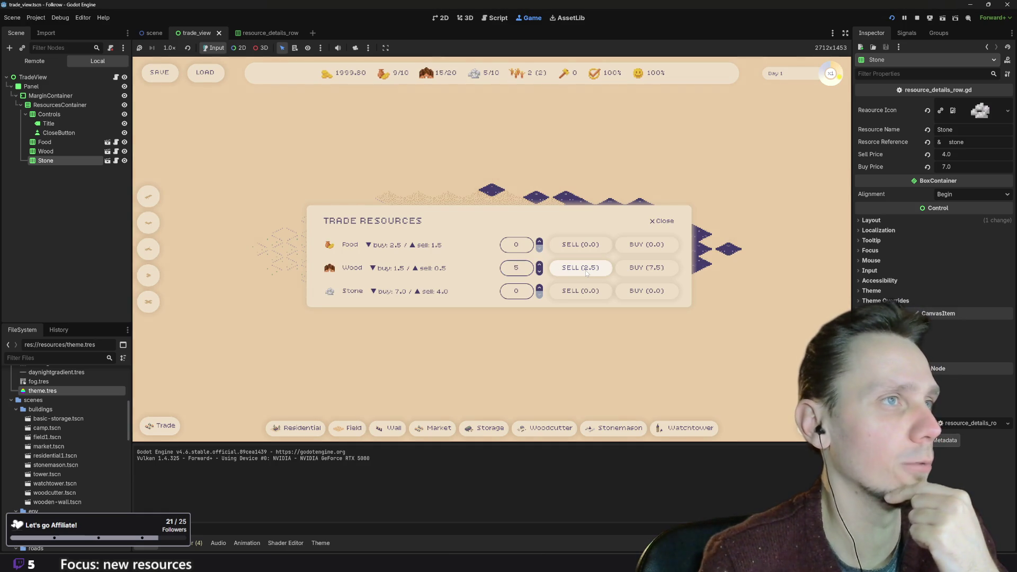
Buy 3 Wood for 4.5 gold three times, confirming the budget drops, then stop the game.
click(539, 272)
click(539, 272)
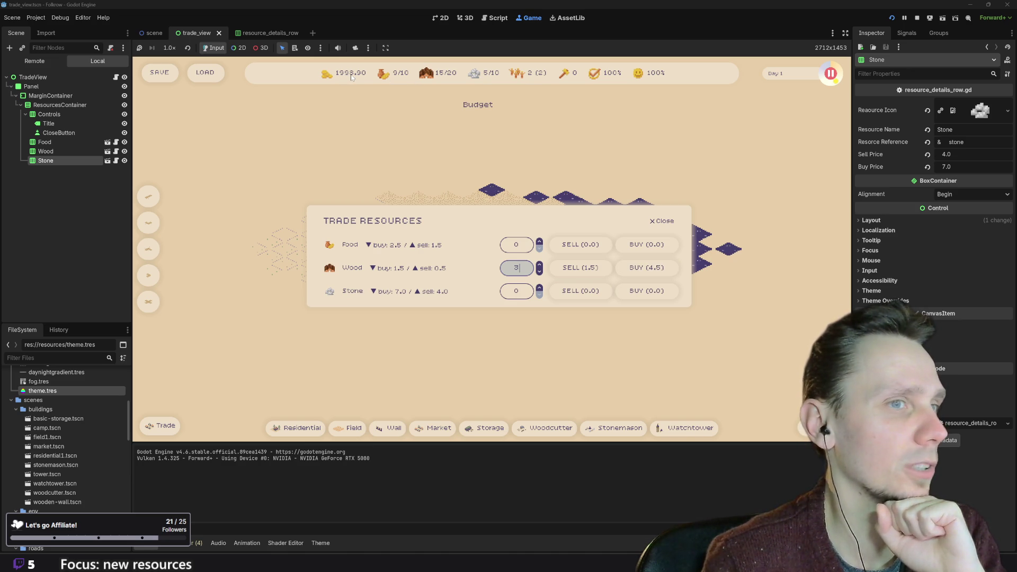
click(660, 270)
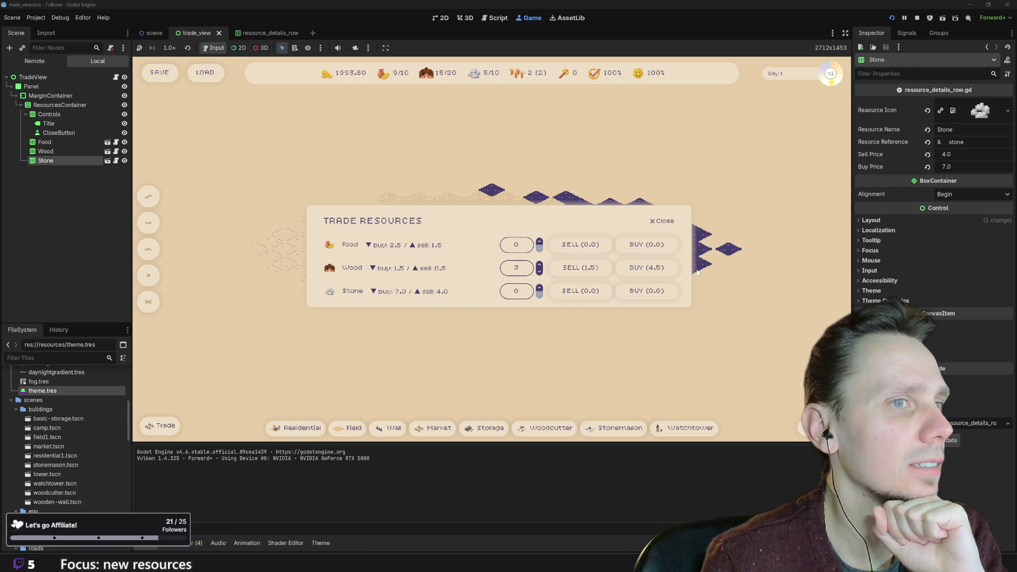
click(660, 271)
click(660, 271)
click(660, 271)
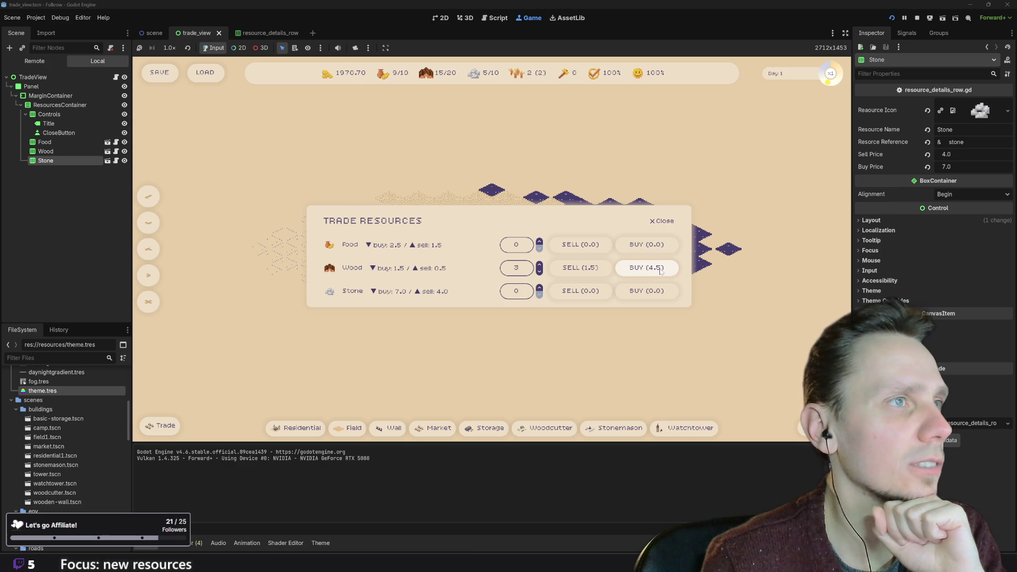
click(915, 19)
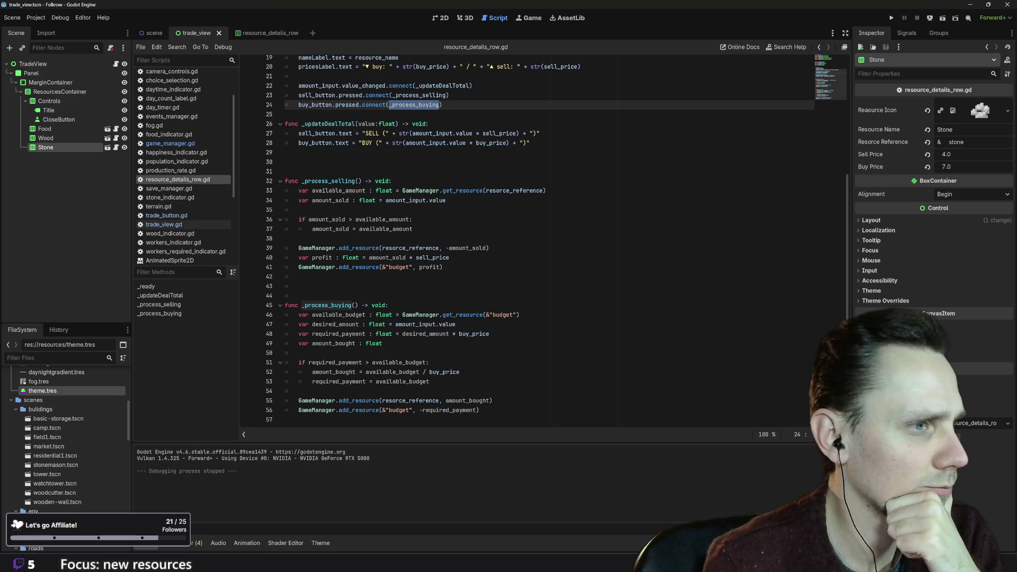
double_click(411, 401)
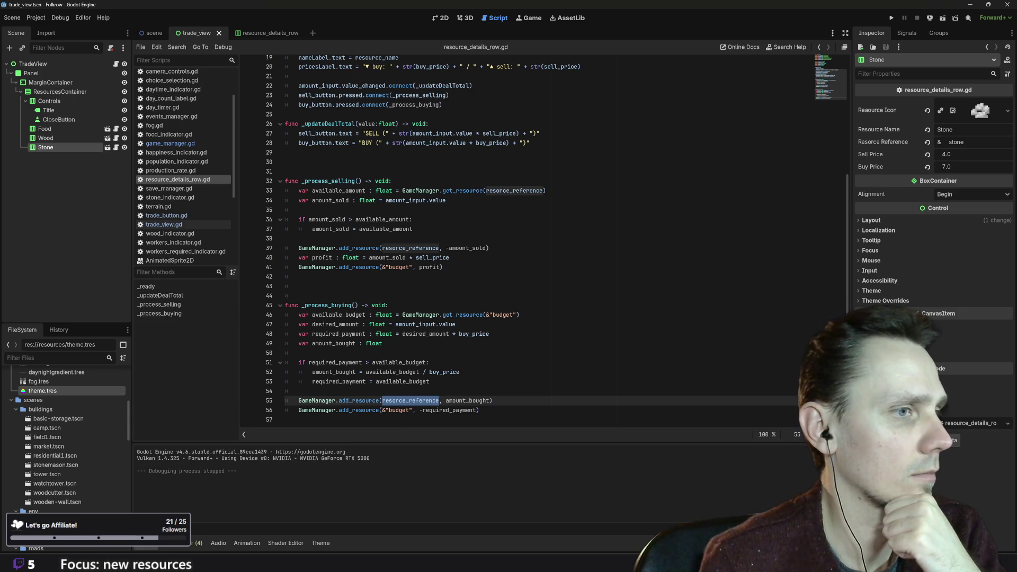
scroll(529, 238, up, 6)
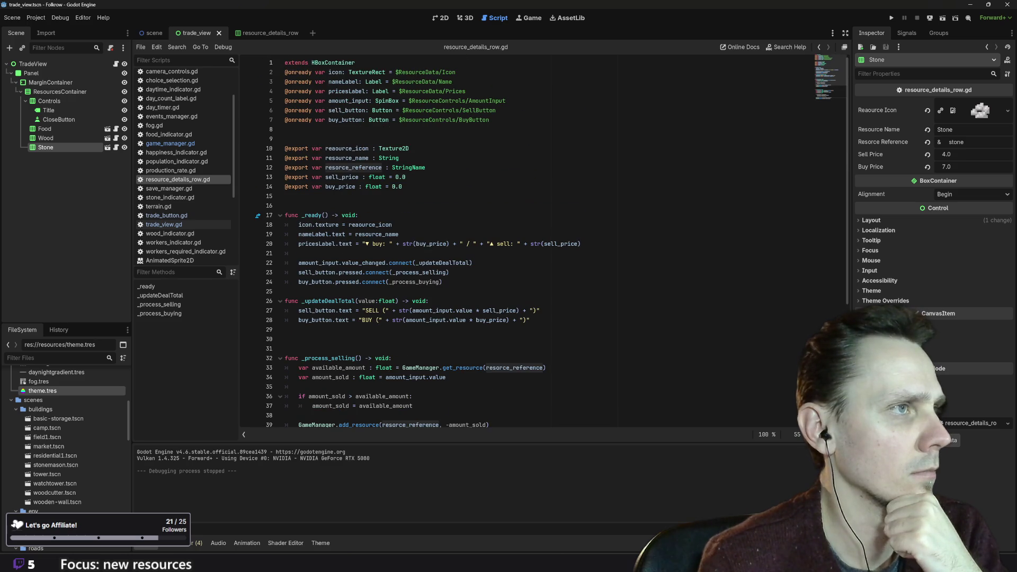
scroll(529, 238, down, 6)
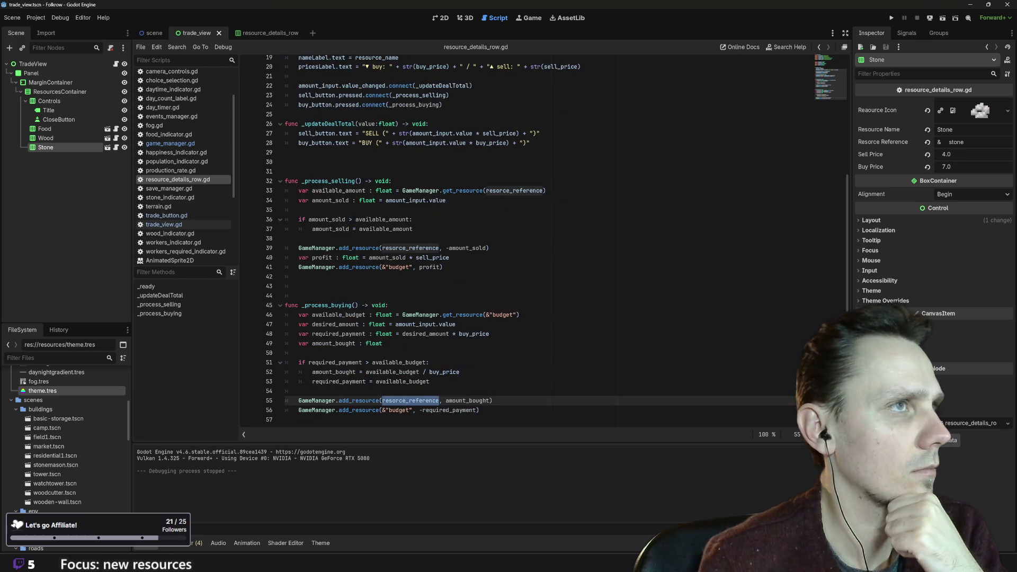
click(441, 17)
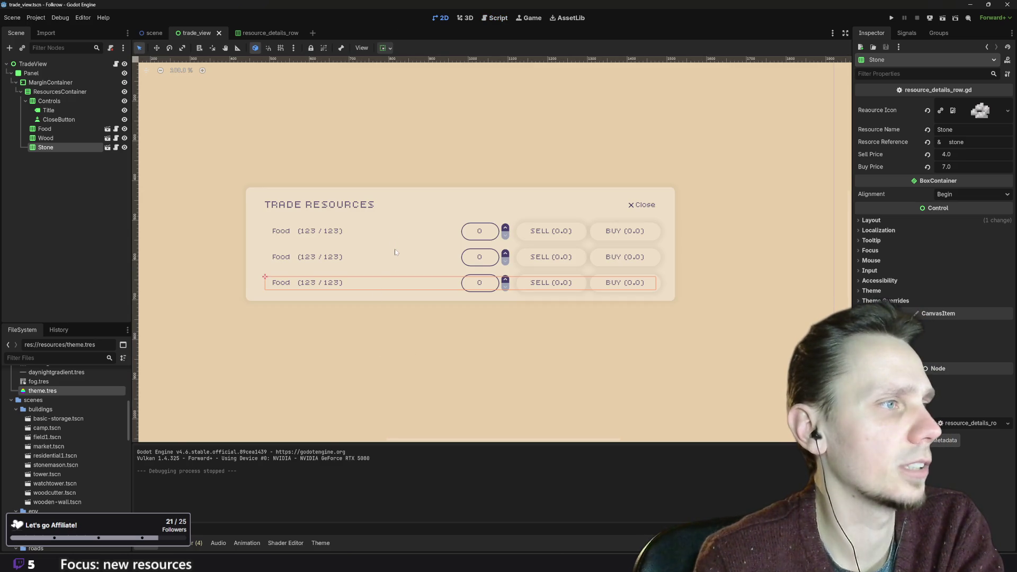
click(396, 262)
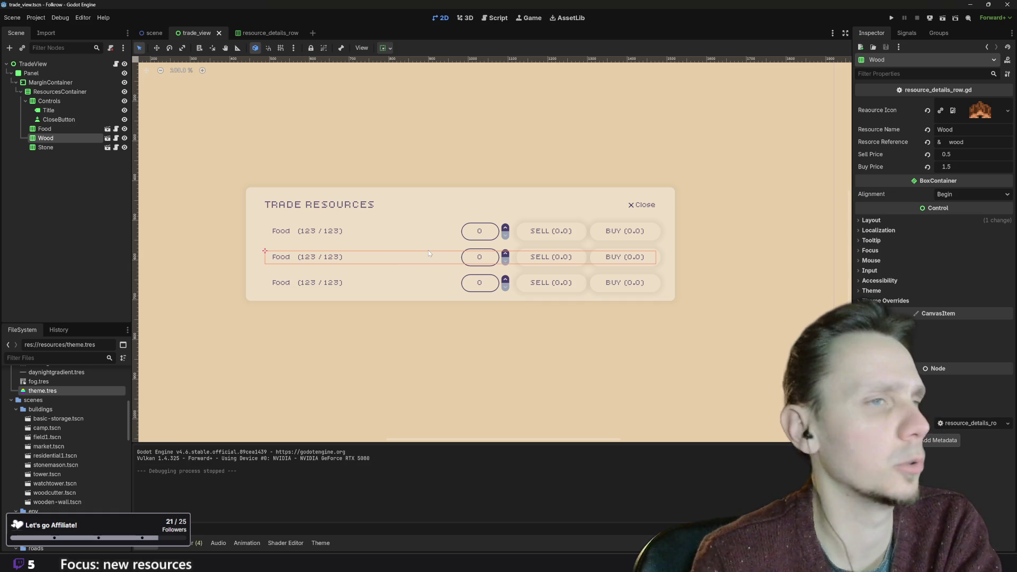
click(392, 234)
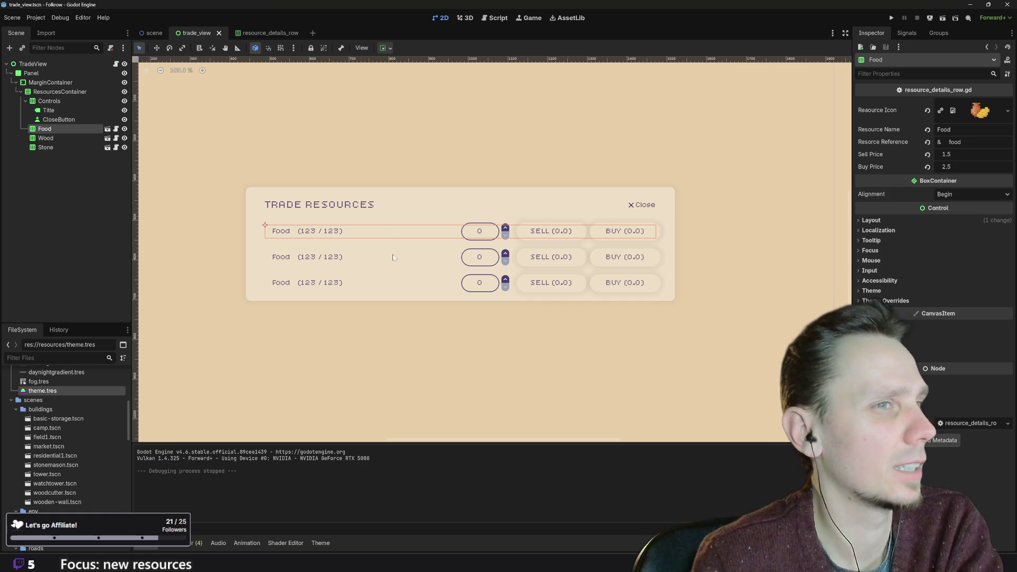
click(377, 282)
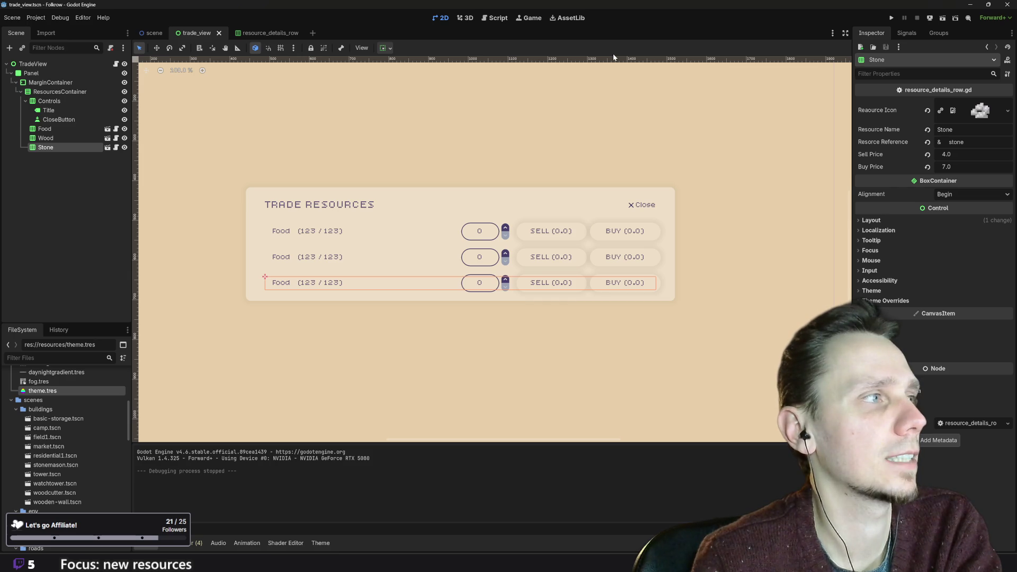
click(498, 20)
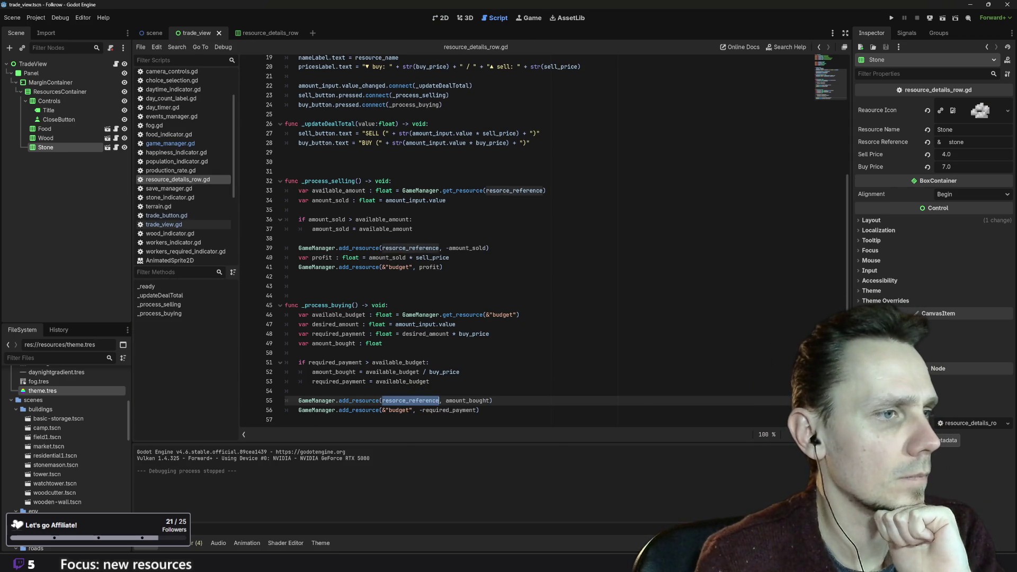
Remove amount_bought from the add_resource call and delete its declaration line.
double_click(467, 400)
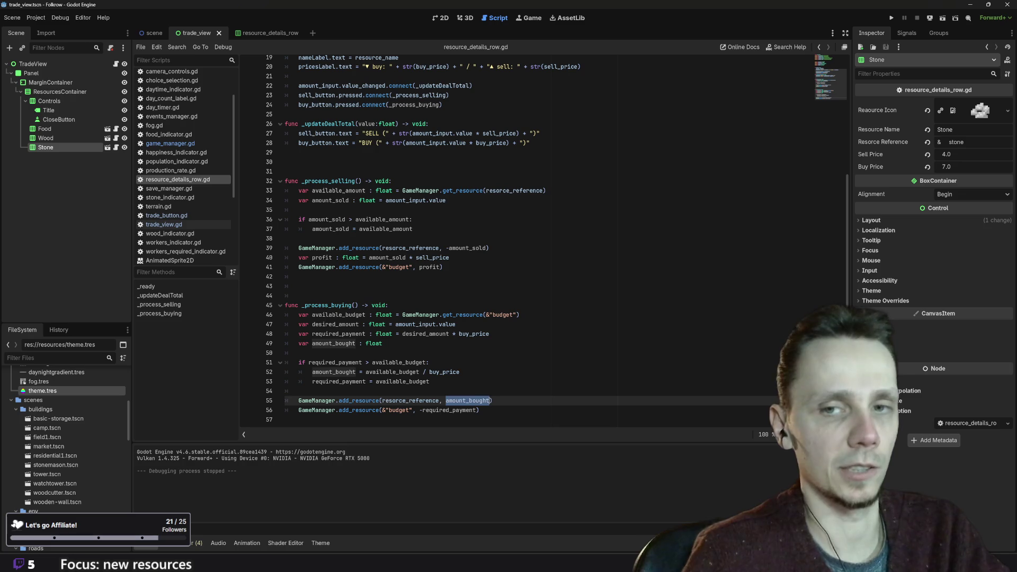
key(BackSpace)
key(Up)
key(Up)
key(Up)
key(Down)
key(shift+Home)
key(shift+Home)
key(BackSpace)
key(BackSpace)
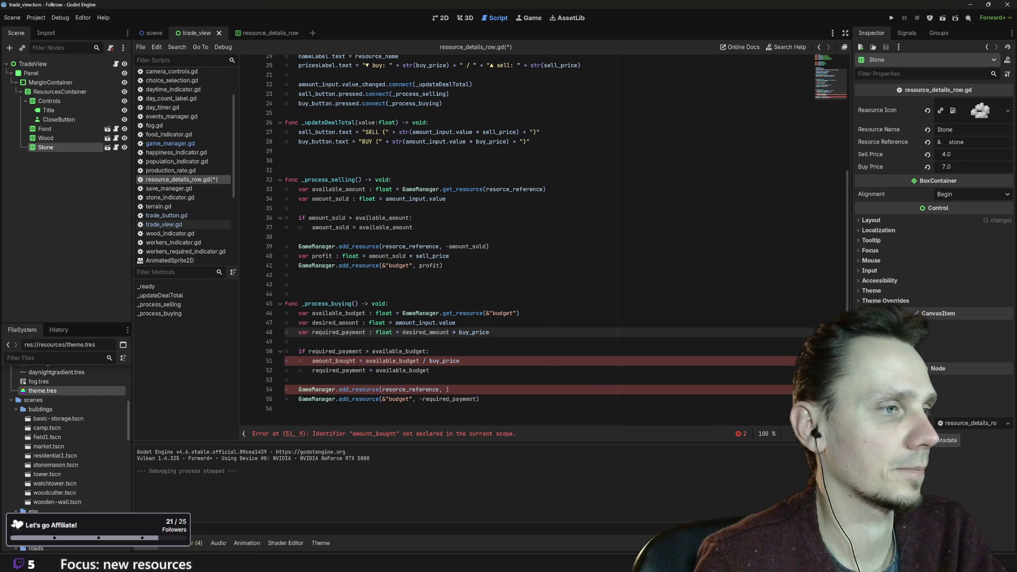
Use desired_amount on line 51 and as the add_resource argument, then save.
drag(356, 361, 312, 360)
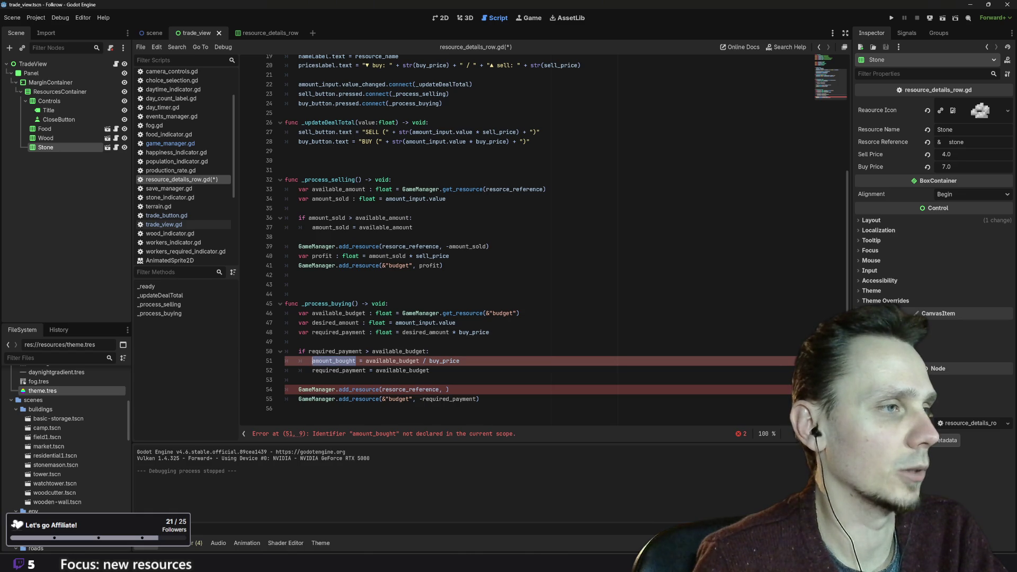
text(des)
key(Return)
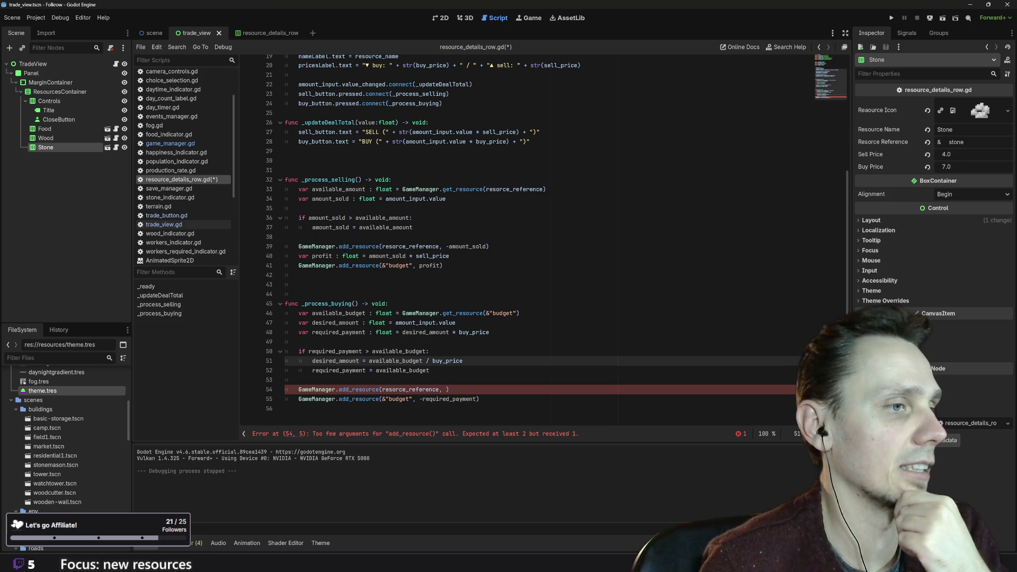
click(447, 389)
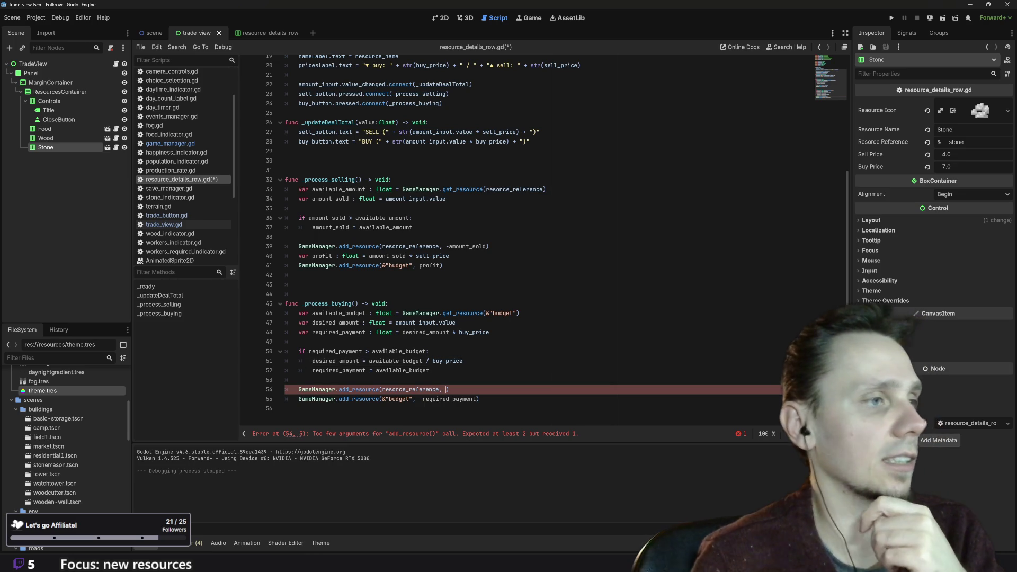
text(des)
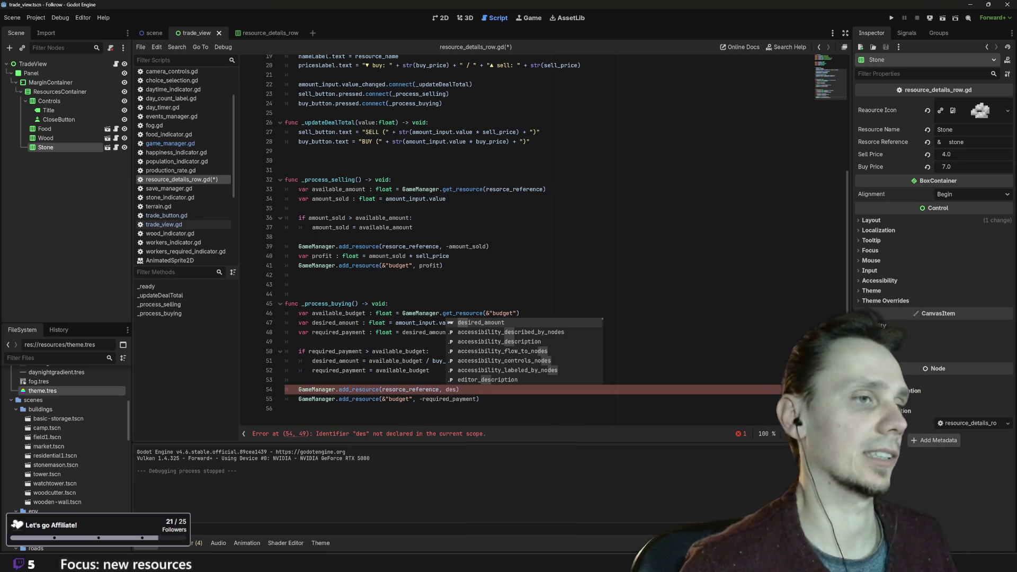
key(Return)
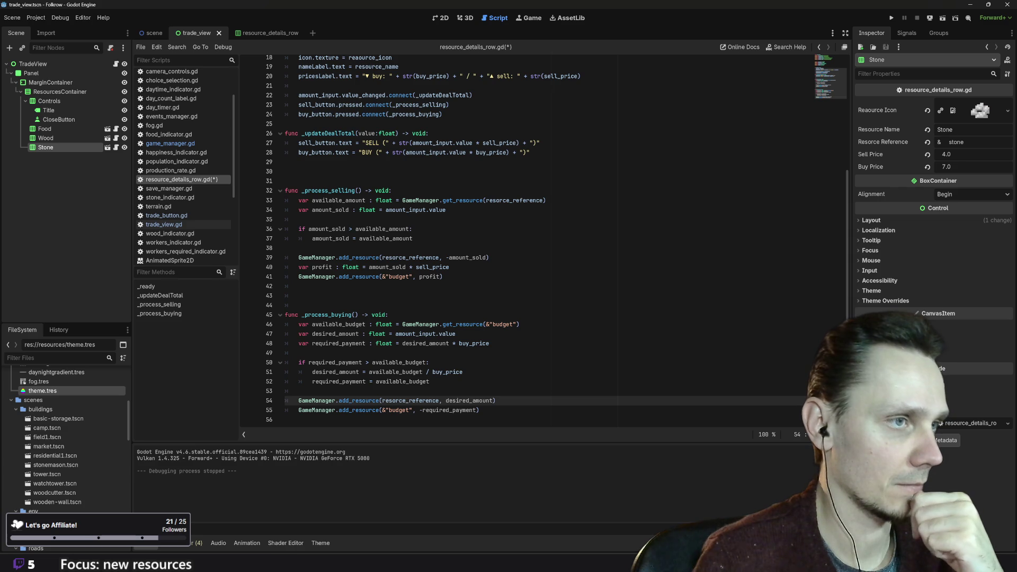
click(520, 324)
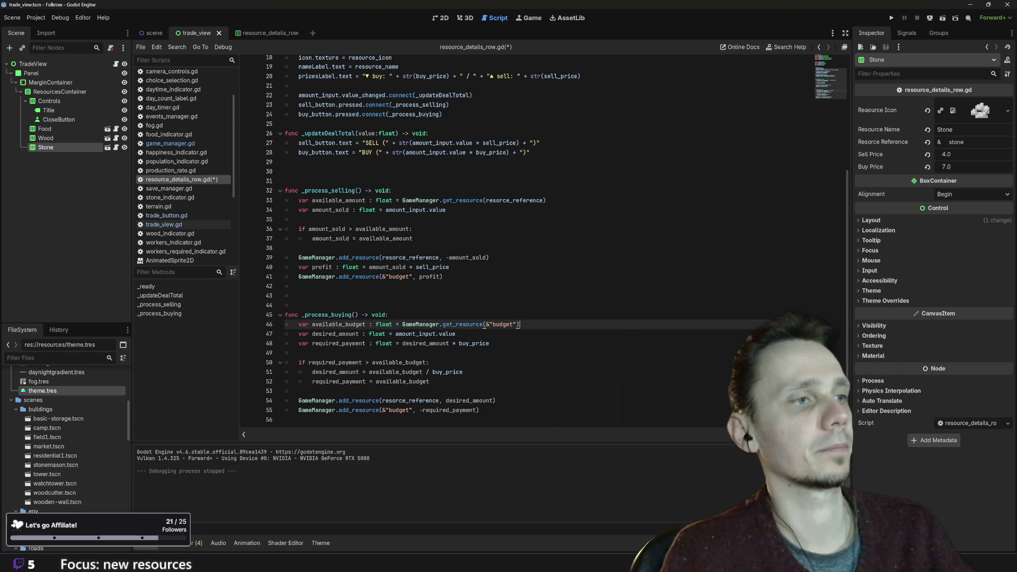
key(ctrl+s)
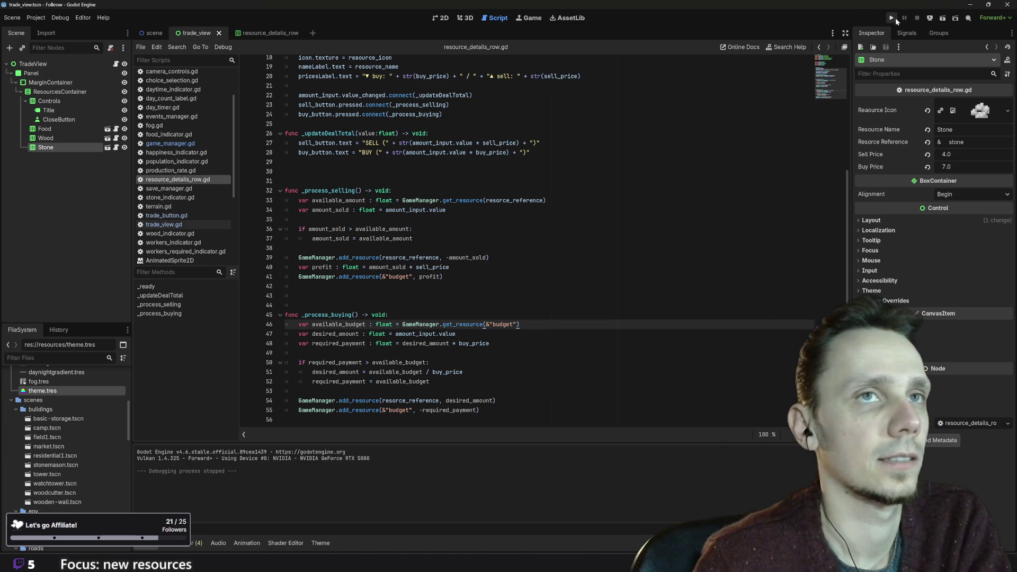
Run and pause the game, then sell 10 Wood in the Trade Resources window.
click(892, 19)
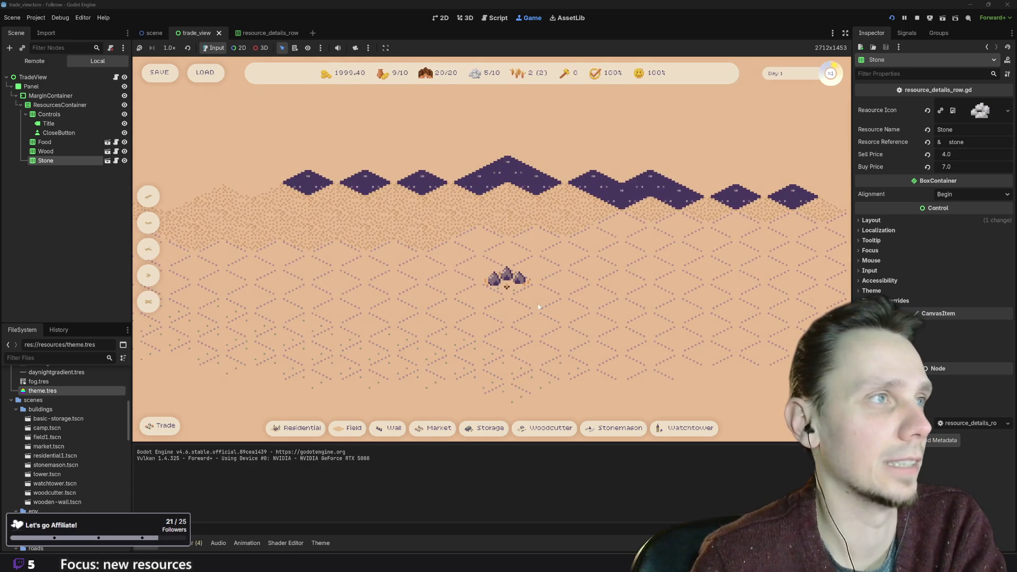
key(space)
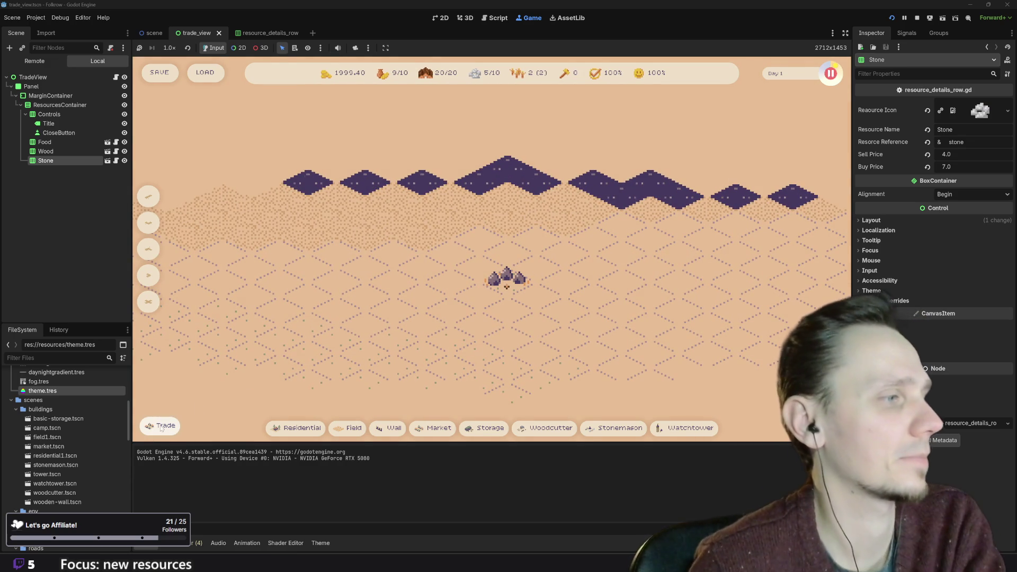
click(160, 428)
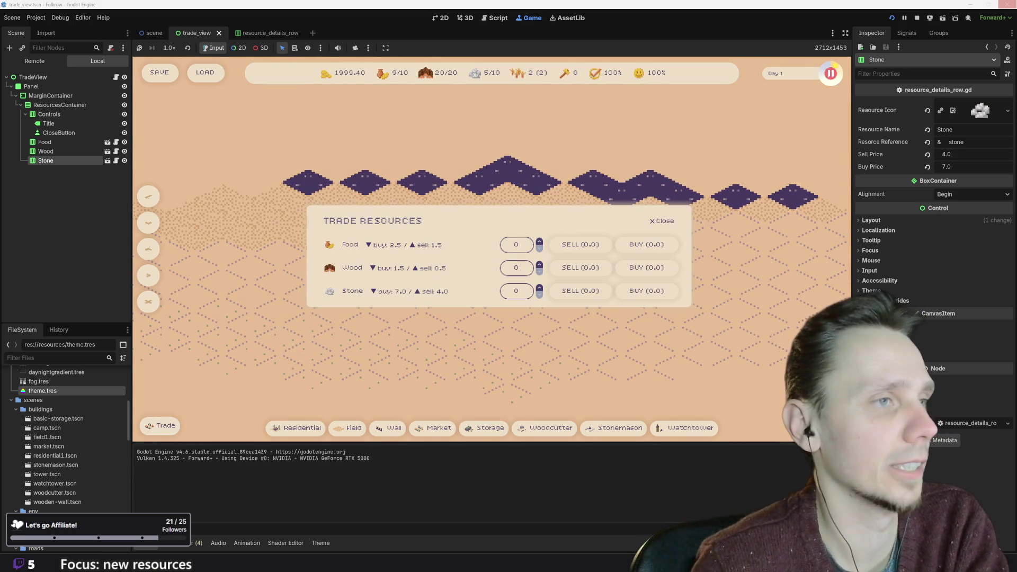
click(540, 266)
click(540, 267)
click(540, 265)
click(539, 266)
click(540, 266)
click(540, 266)
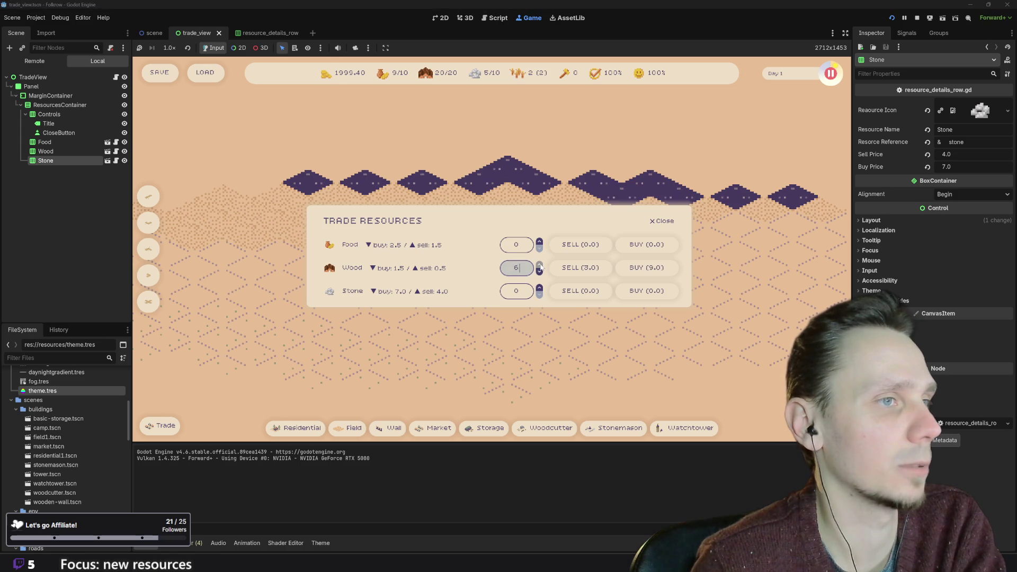
click(540, 266)
click(540, 266)
click(539, 266)
click(540, 265)
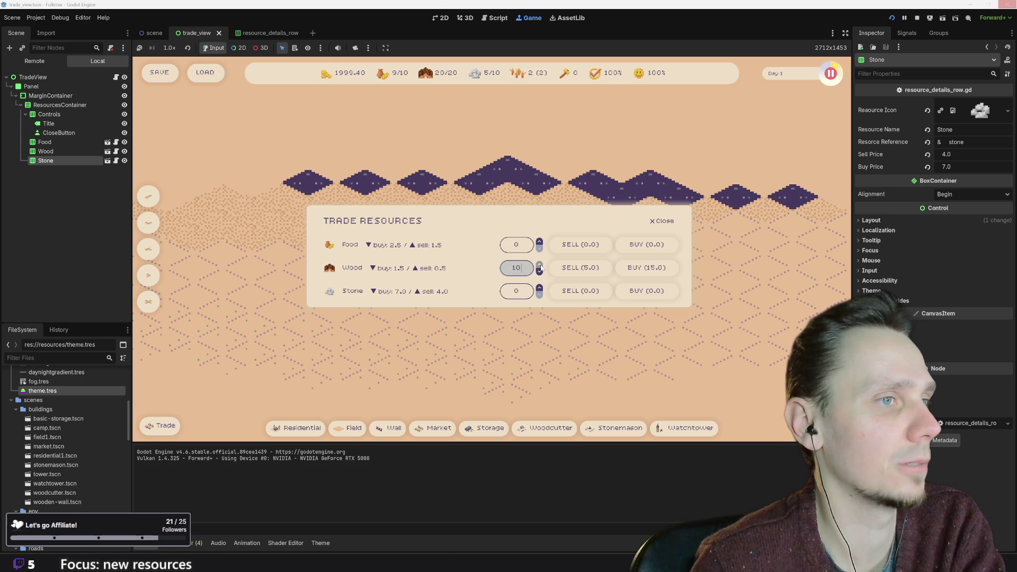
click(584, 270)
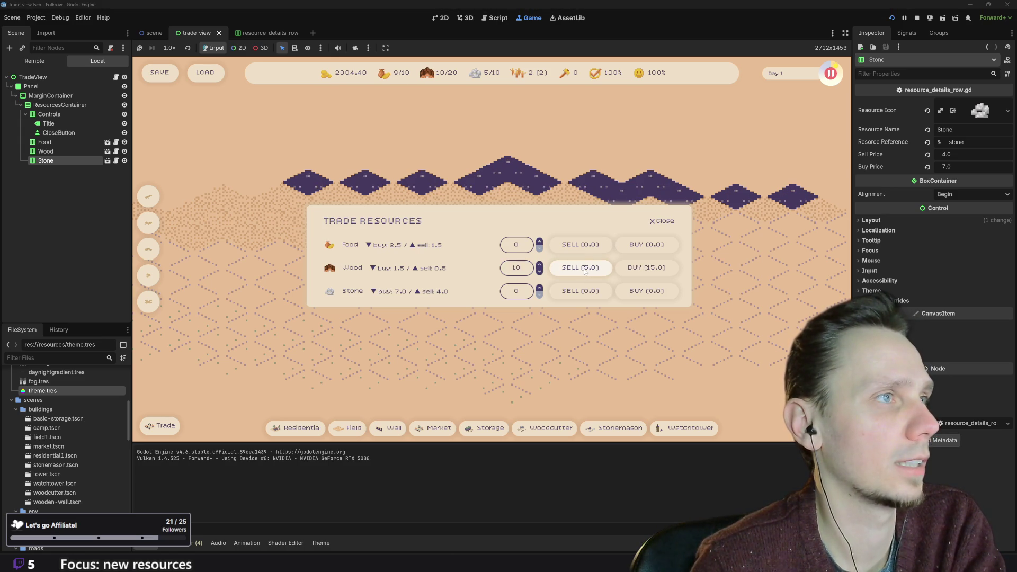
Buy 3 Wood, lifting wood to 13/20 and the budget to 1999.90, then raise the Stone amount.
click(540, 272)
click(540, 272)
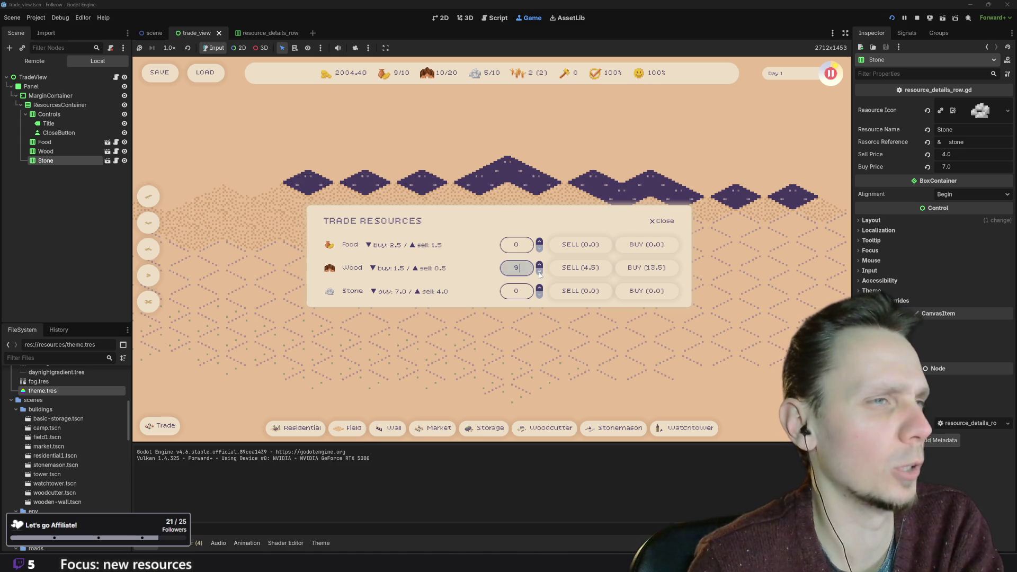
click(540, 272)
click(540, 272)
click(539, 271)
click(539, 272)
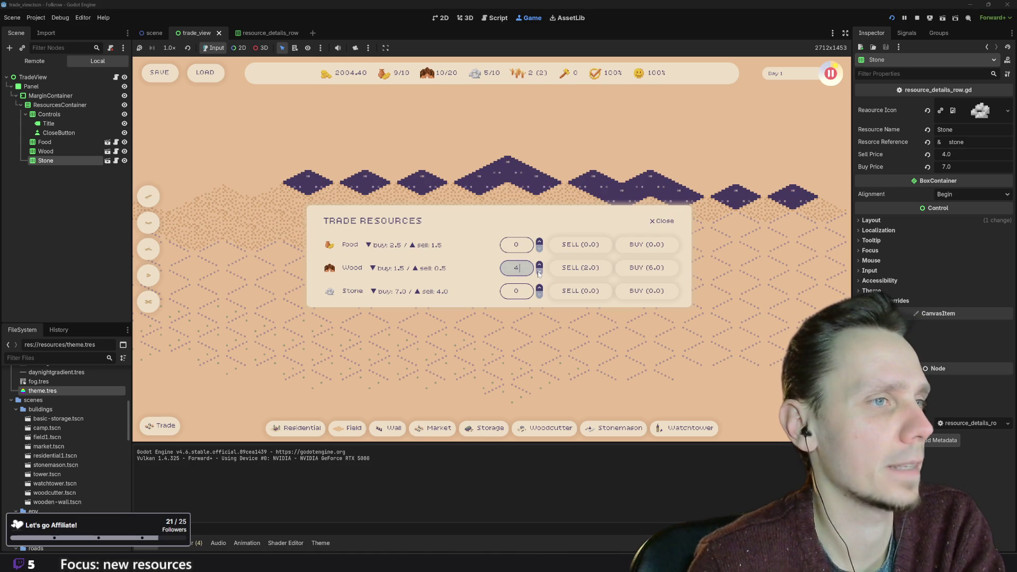
click(539, 271)
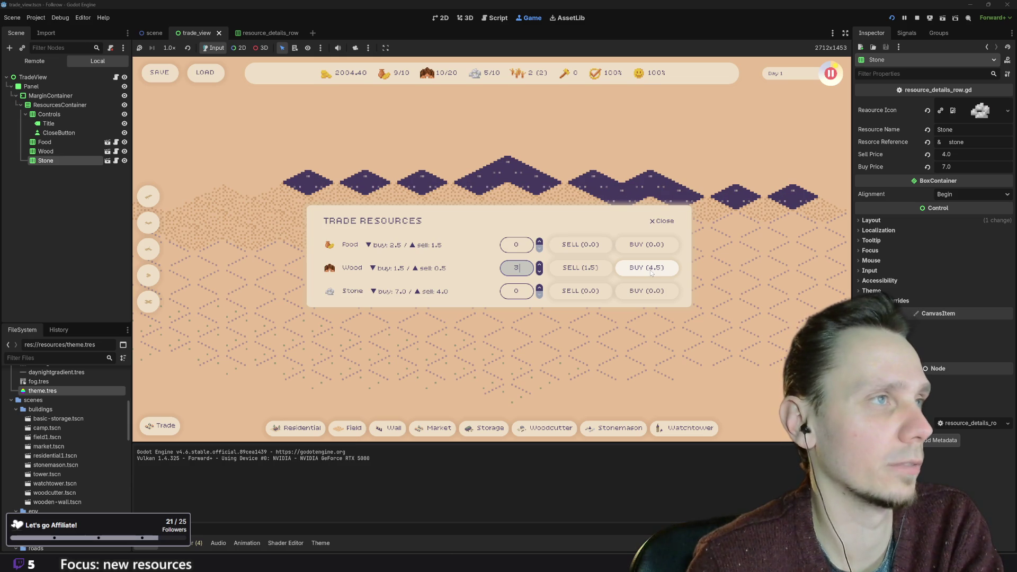
click(651, 272)
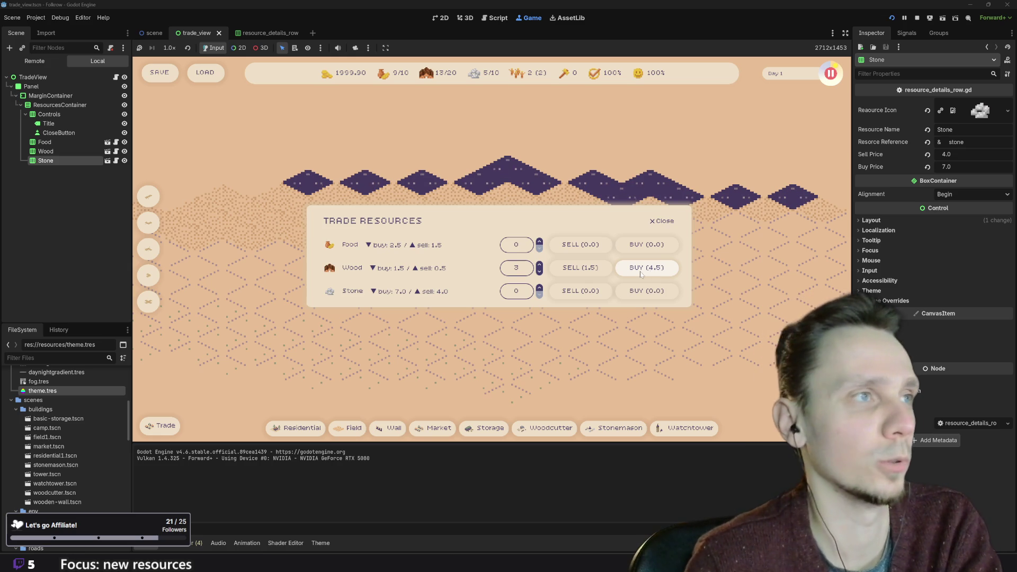
click(540, 290)
Set the Stone amount to 4 and keep buying stone even with storage full.
click(539, 289)
click(540, 289)
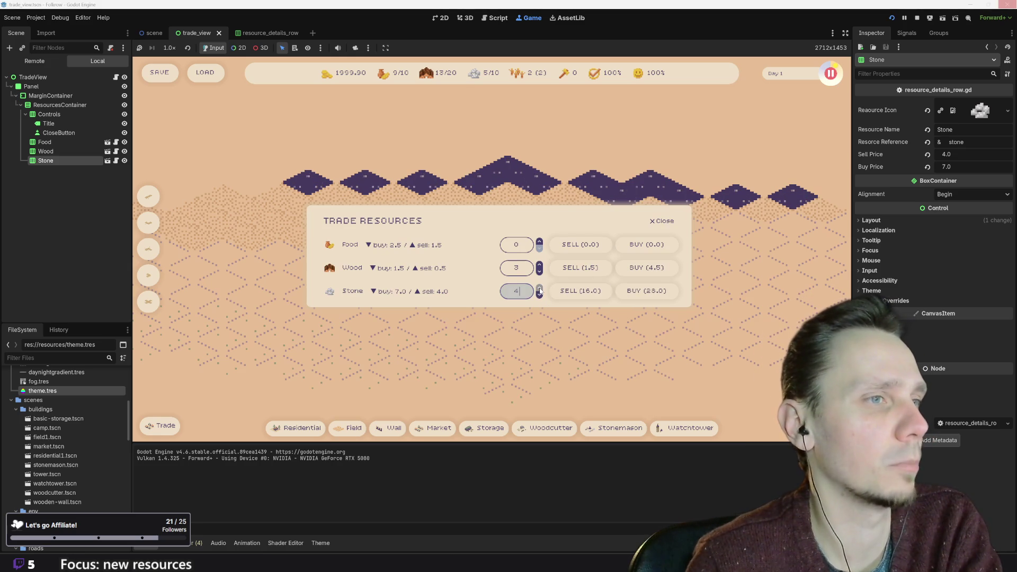
click(540, 289)
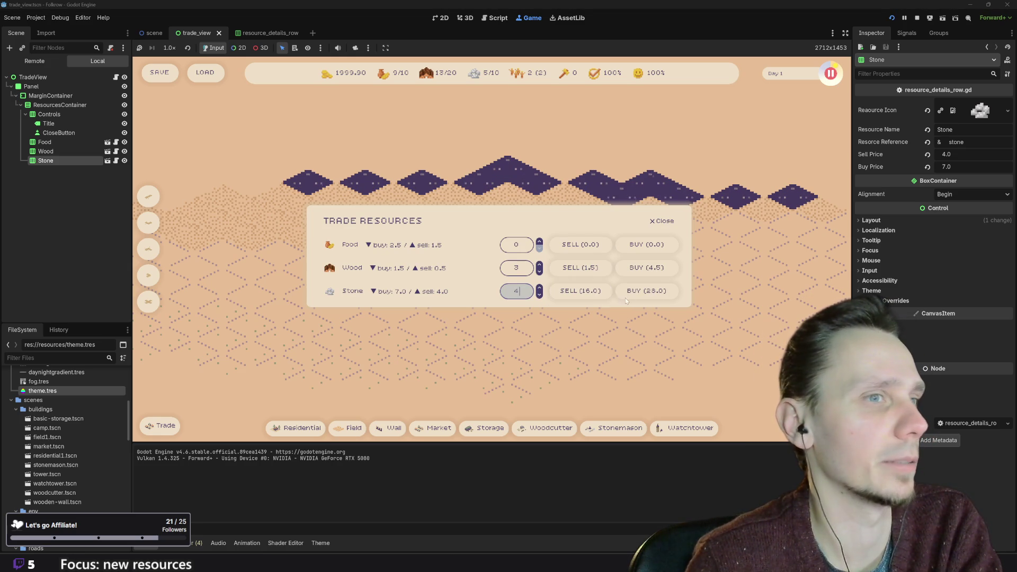
click(649, 295)
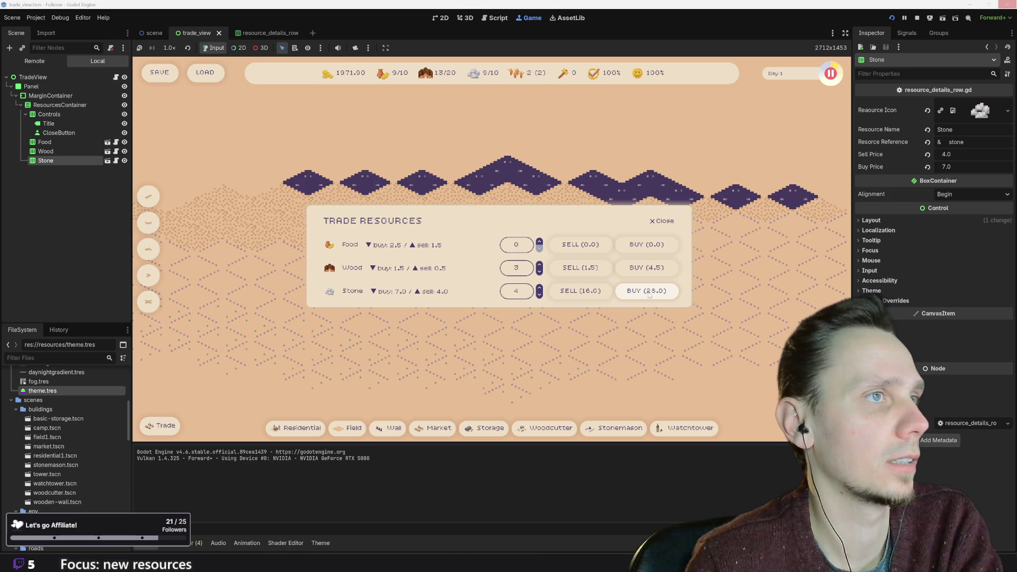
click(649, 292)
click(648, 292)
click(649, 292)
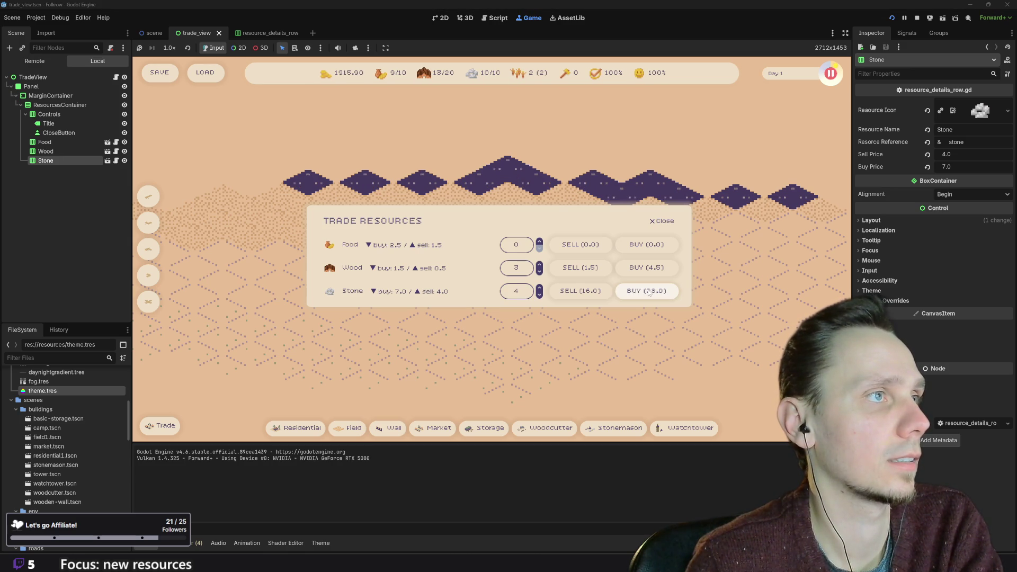
click(649, 293)
click(649, 292)
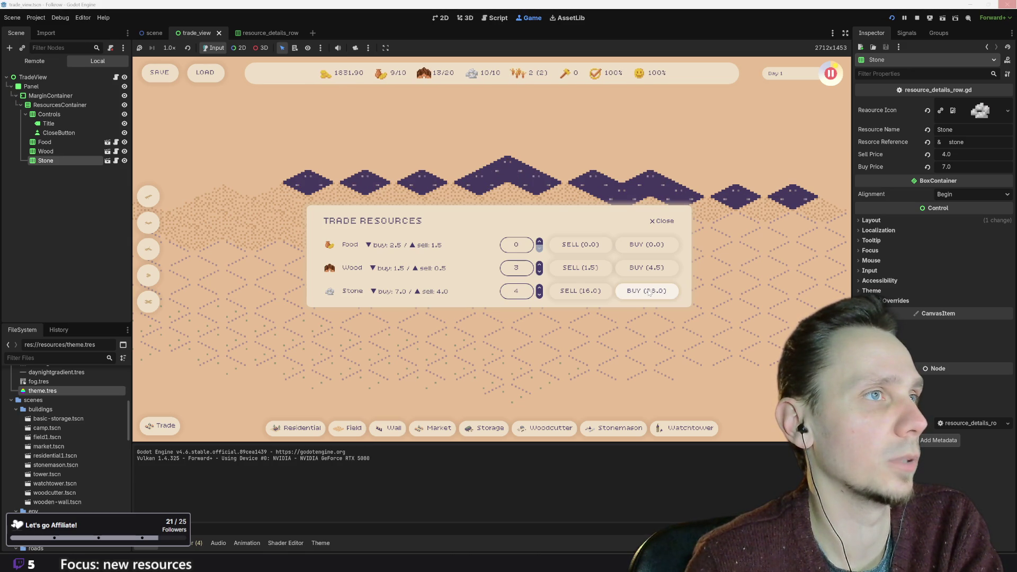
click(648, 292)
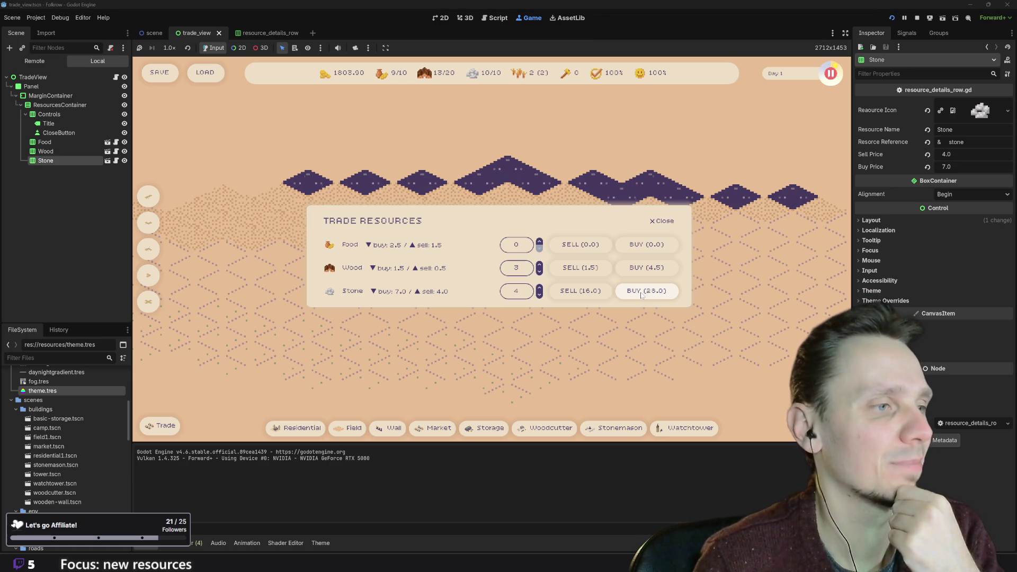
click(641, 294)
click(641, 294)
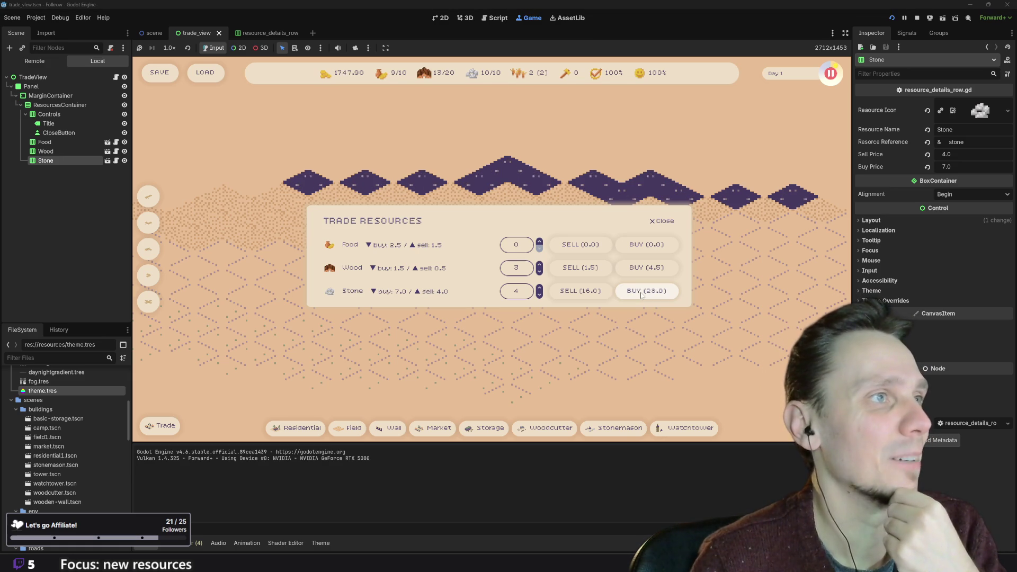
click(641, 294)
click(641, 295)
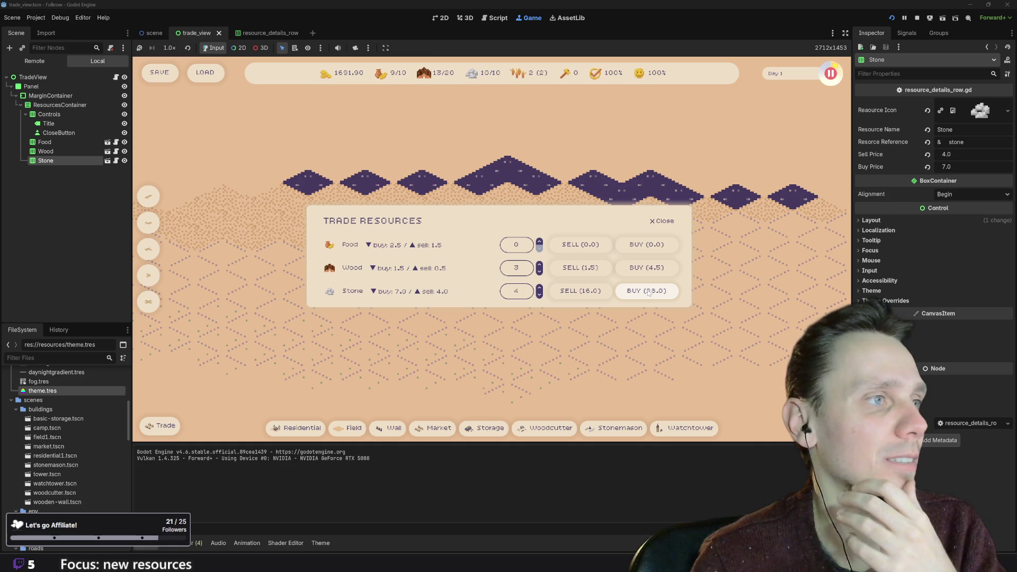
double_click(649, 292)
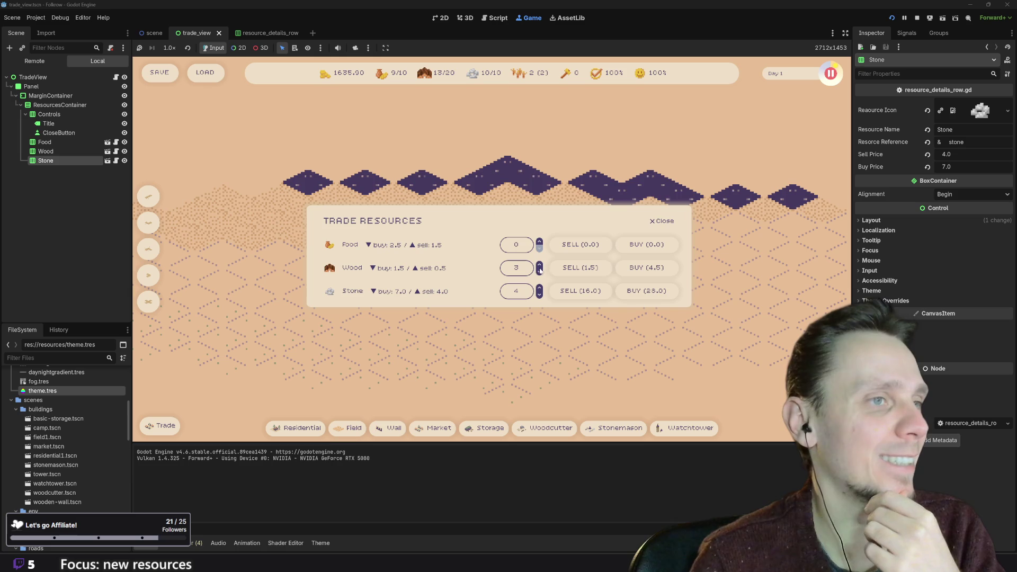
Buy more Wood beyond full storage, leaving the budget at 1613.40, then stop the game.
triple_click(662, 273)
triple_click(664, 274)
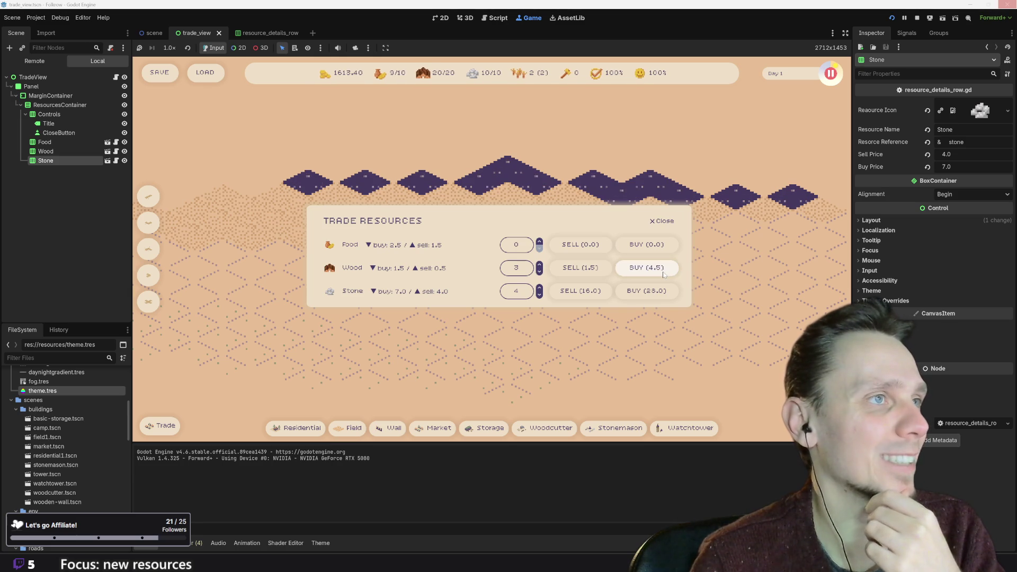
click(917, 19)
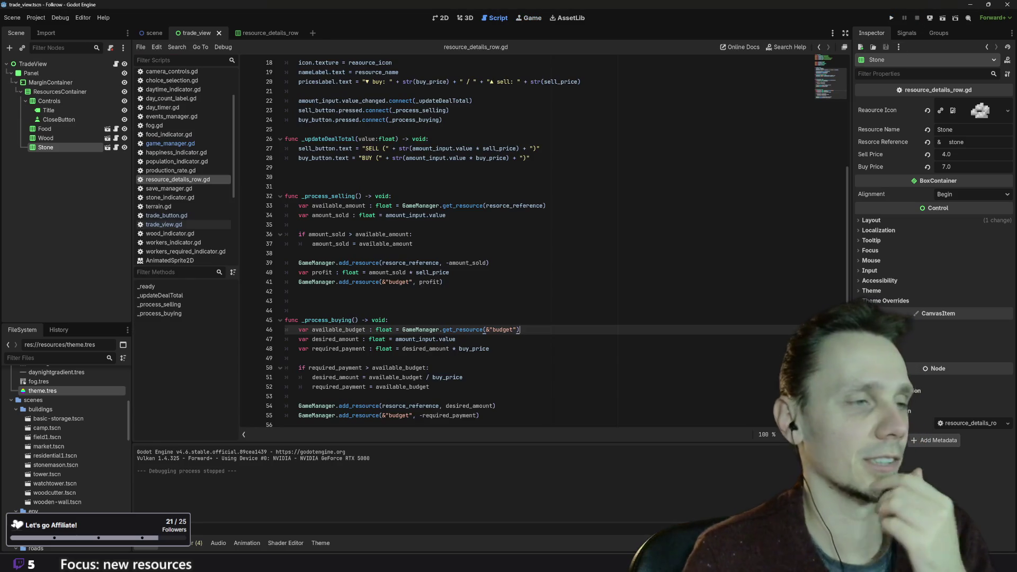
Insert a blank line at the top of _process_buying, above the available_budget declaration.
click(463, 372)
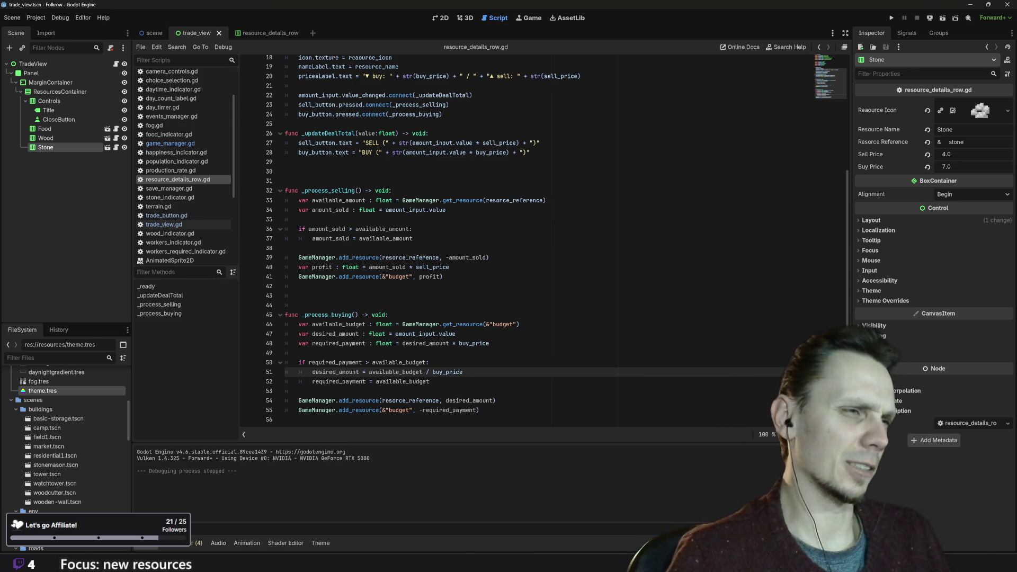
click(388, 314)
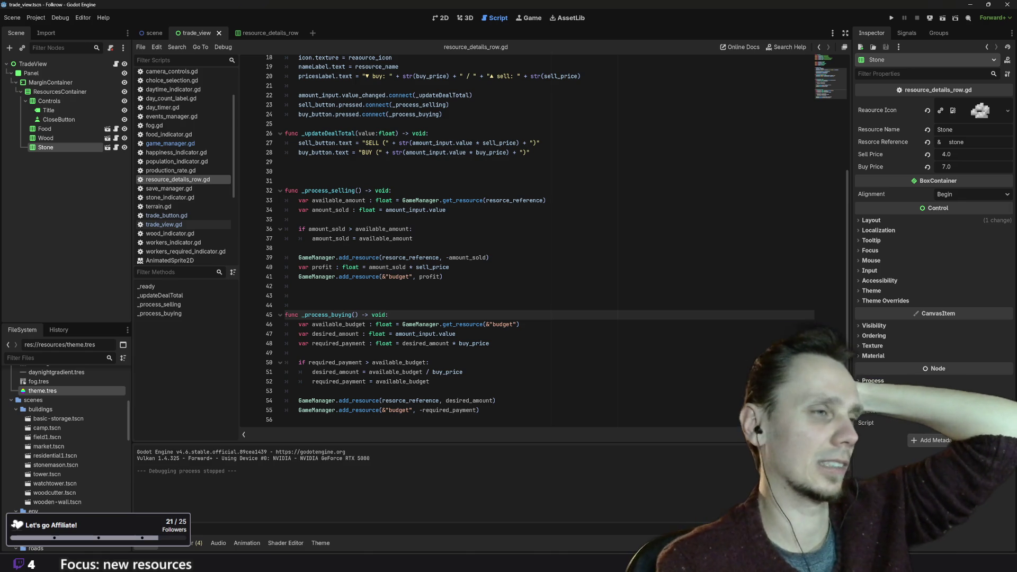
key(Return)
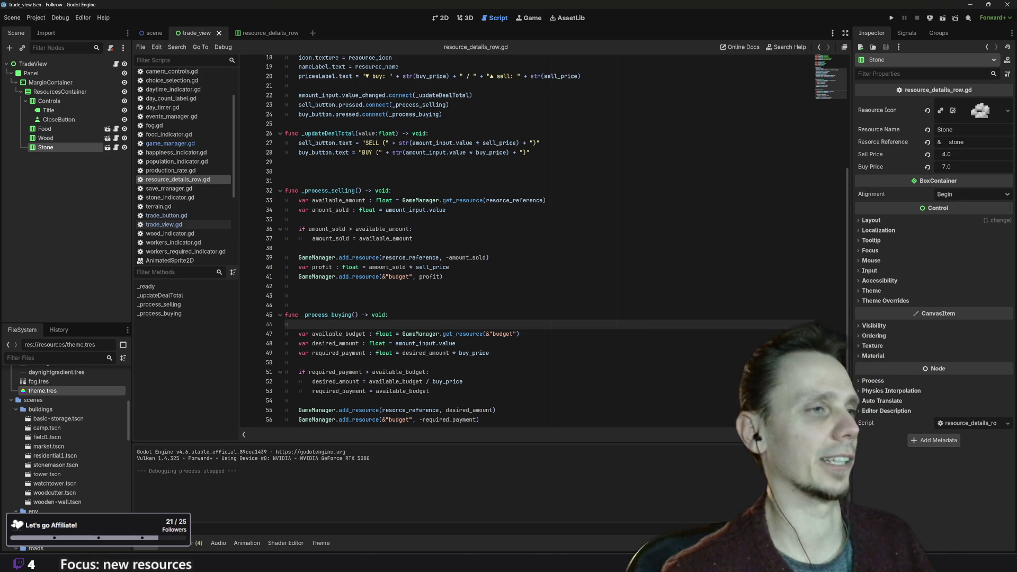
Write the TODO comment 'add check against the available storage' in _process_buying, with spacing lines around it.
text(# )
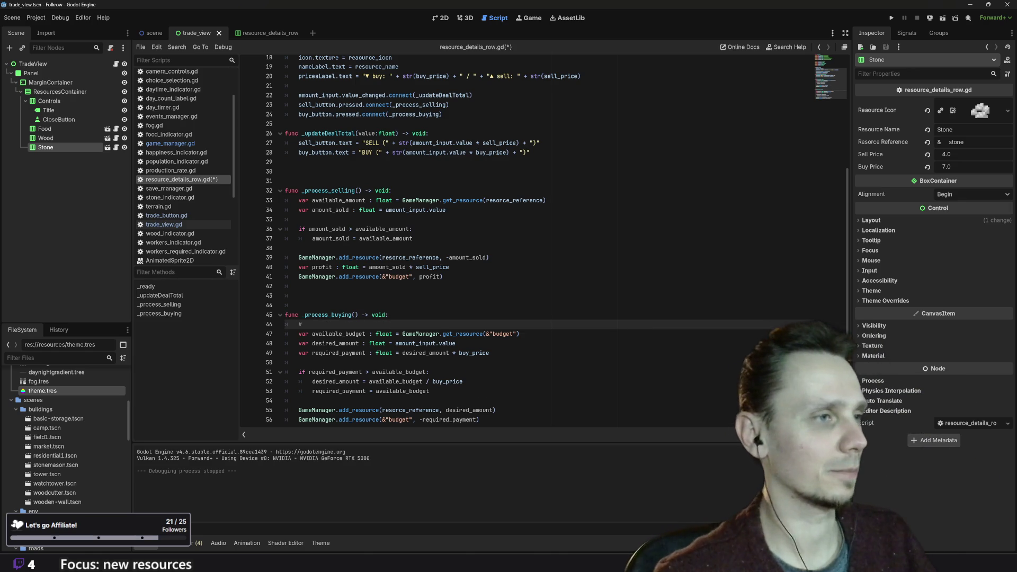
text(TODO:)
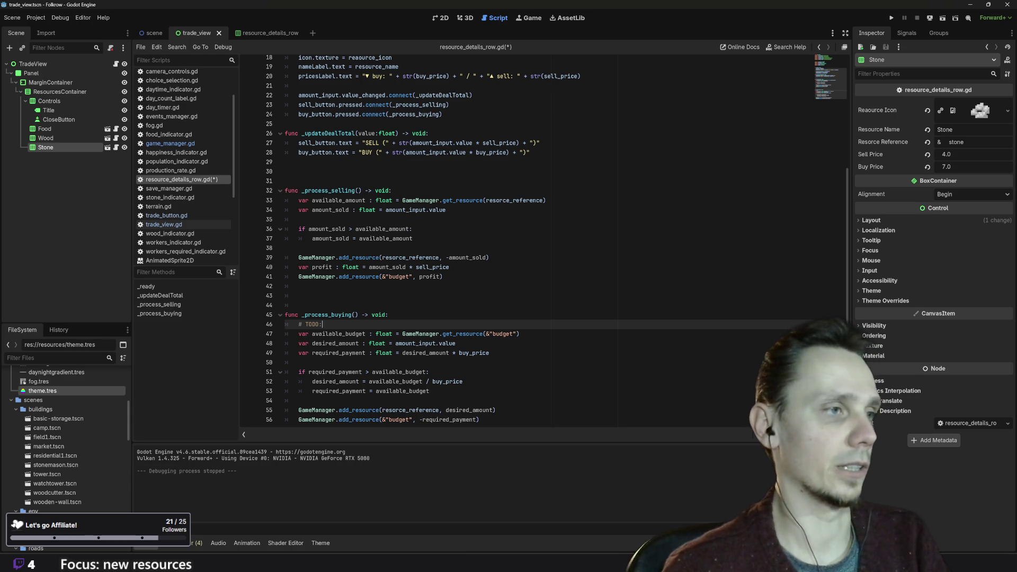
key(ctrl+shift+Return)
key(Down)
key(End)
key(Return)
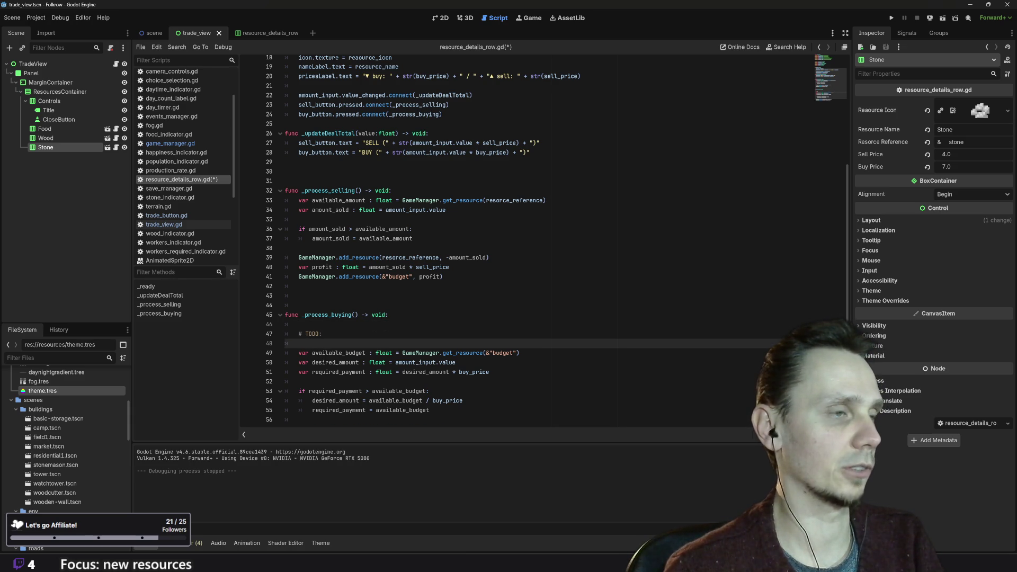
key(Up)
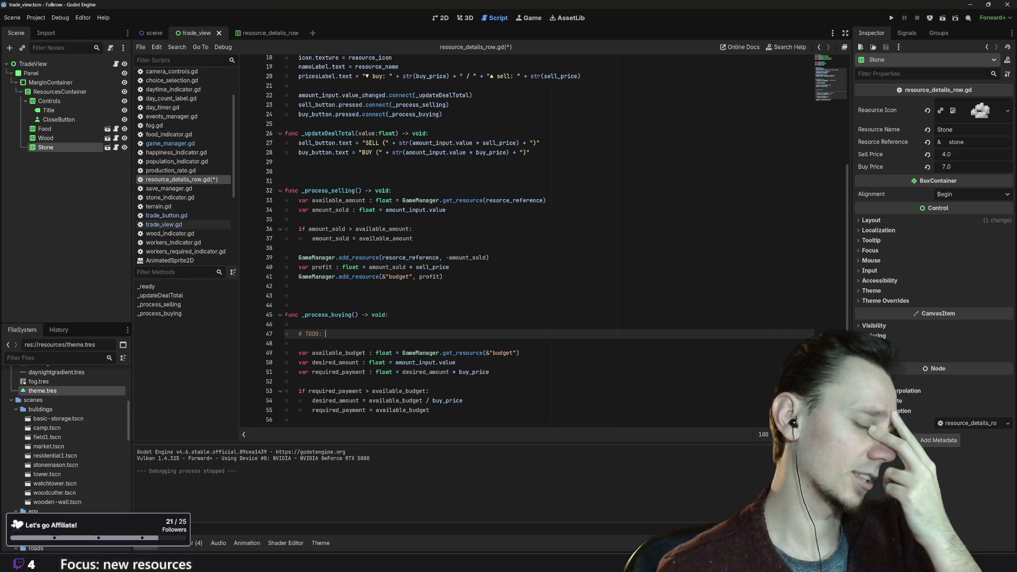
text(add c)
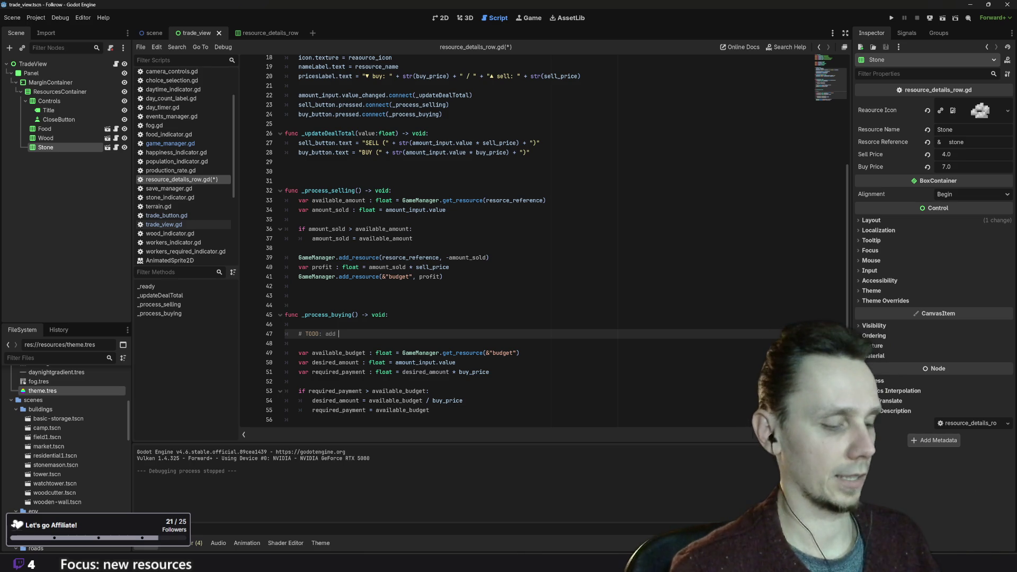
text(heck againt)
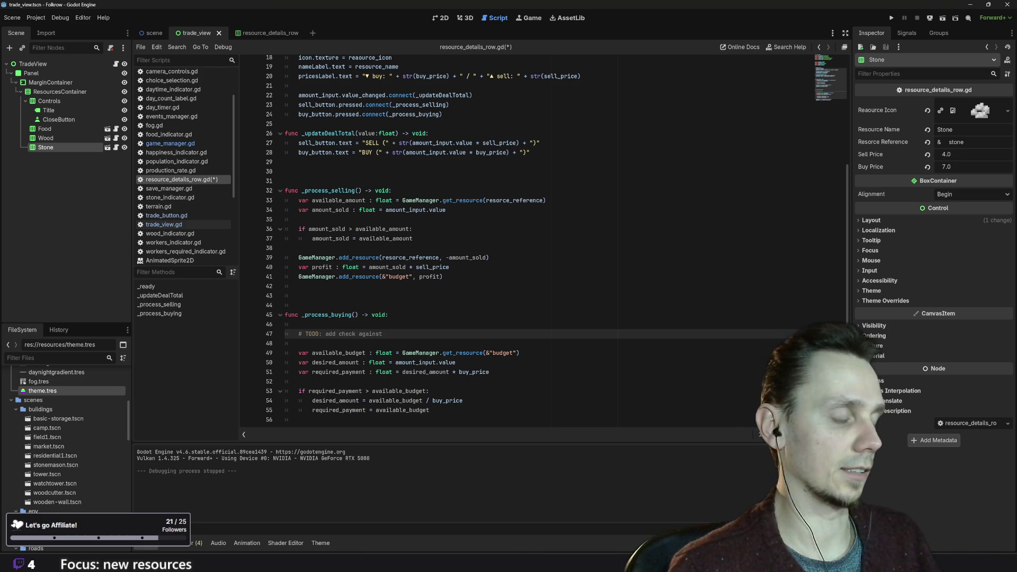
text(the ava)
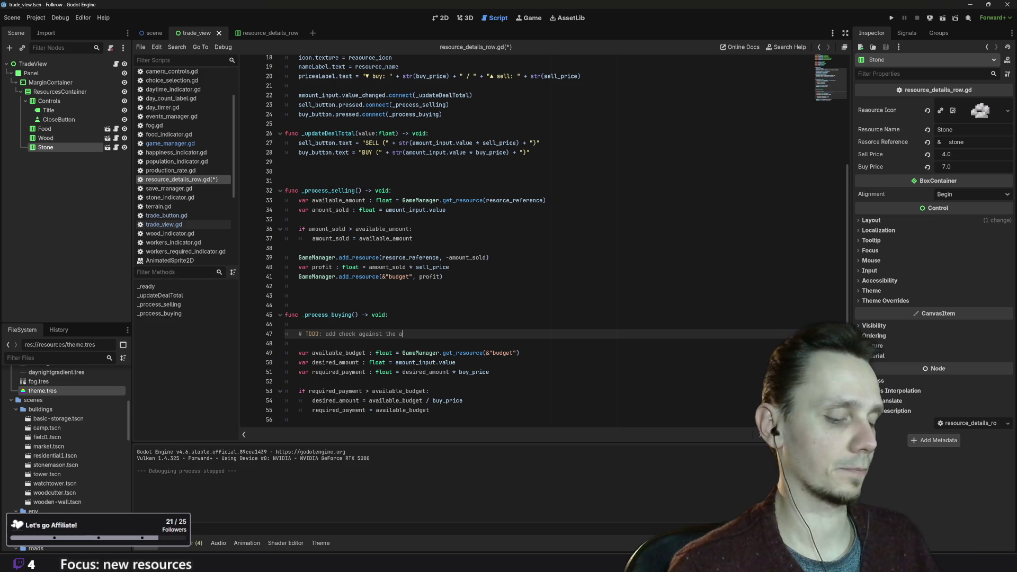
text(ilable stora)
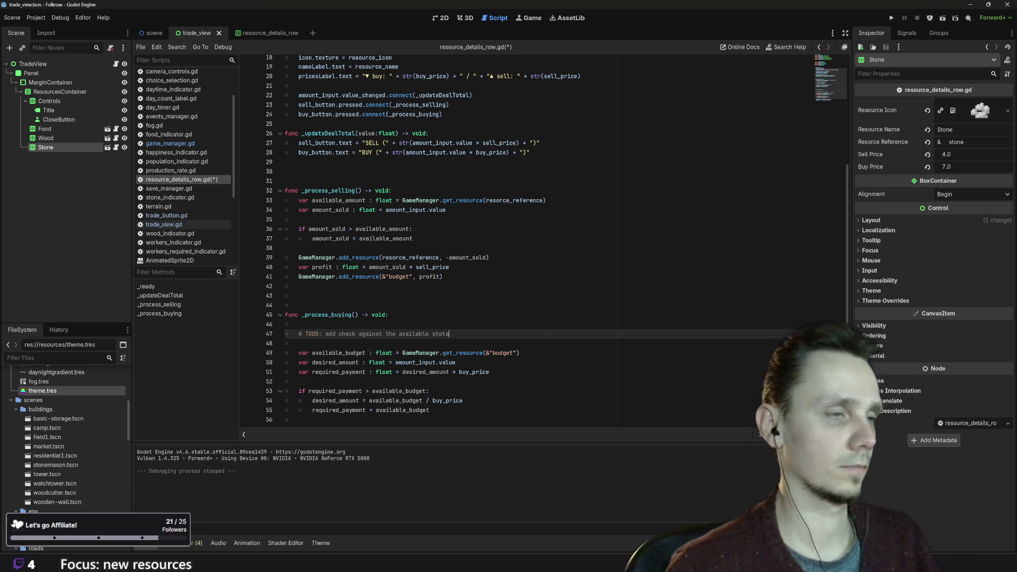
key(BackSpace)
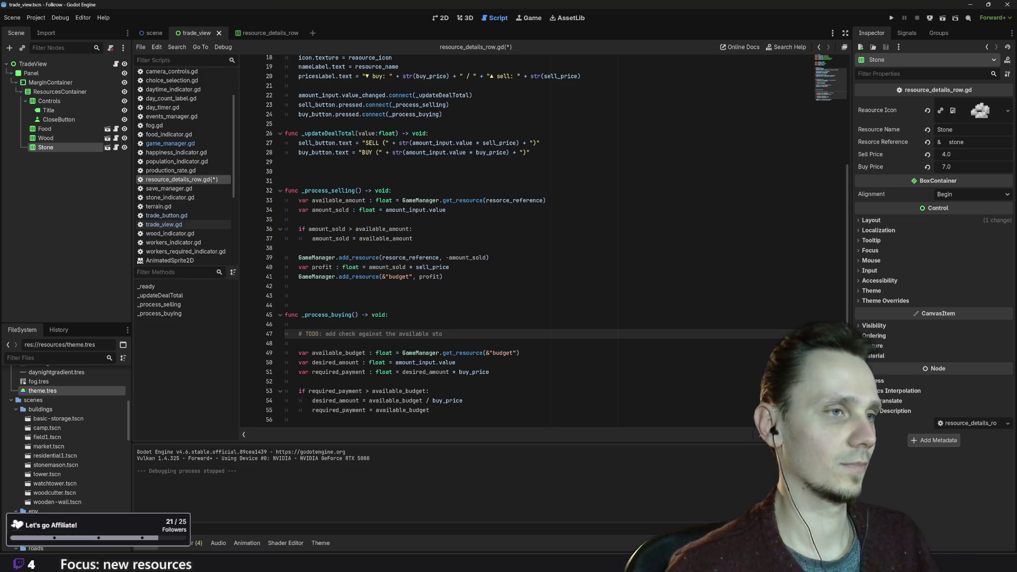
text(ge)
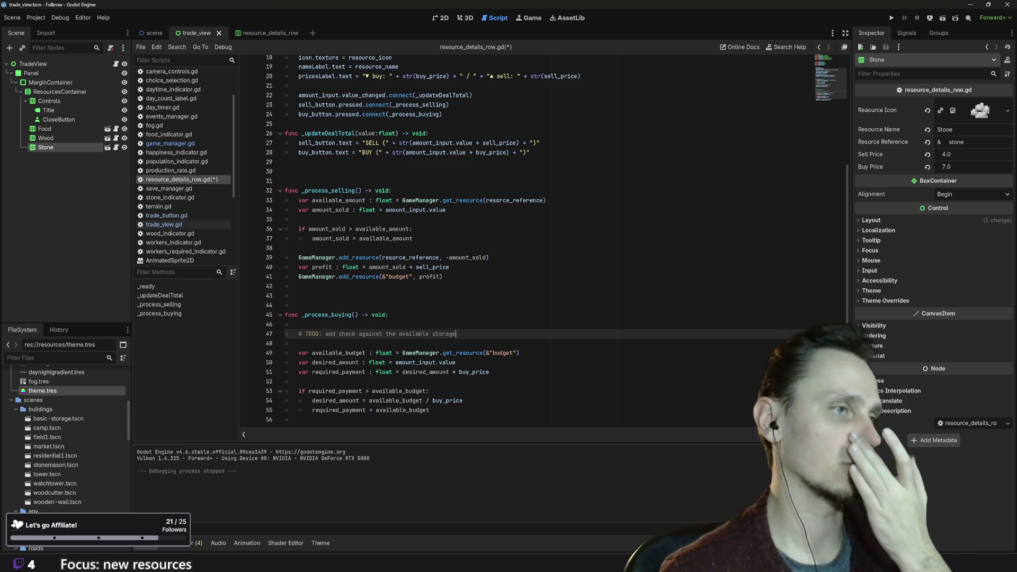
scroll(529, 238, down, 1)
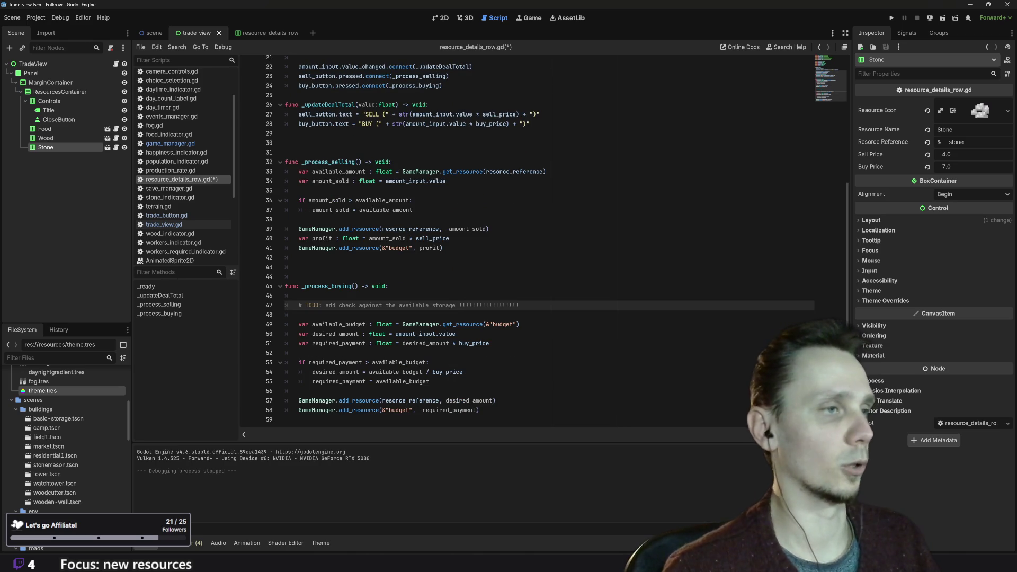
drag(339, 305, 456, 305)
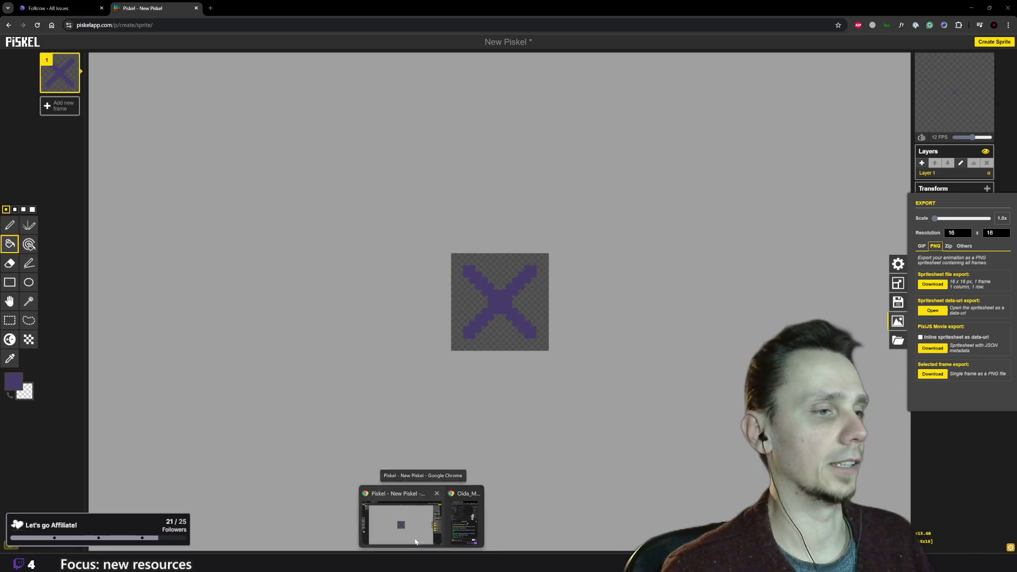
In Linear, start a new Todo issue titled '[BUG] check against the available storage'.
click(424, 519)
click(58, 8)
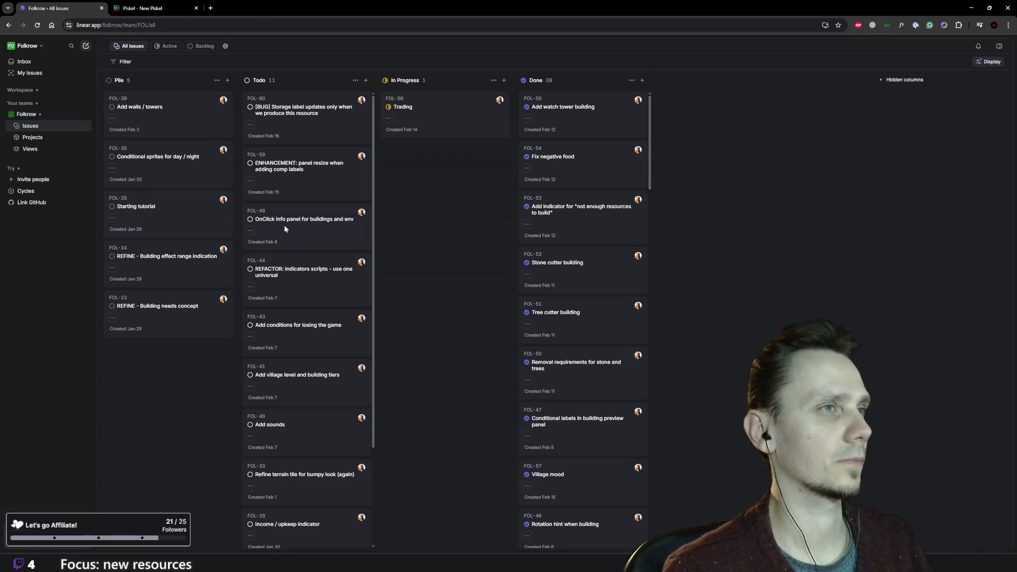
scroll(275, 220, down, 2)
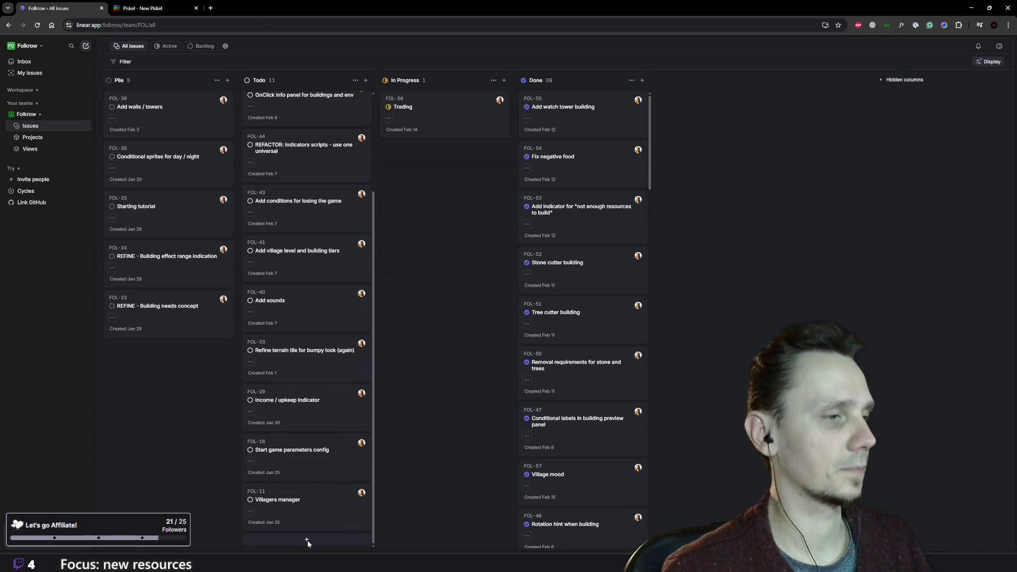
click(307, 539)
text({})
key(BackSpace)
key(BackSpace)
text([BU)
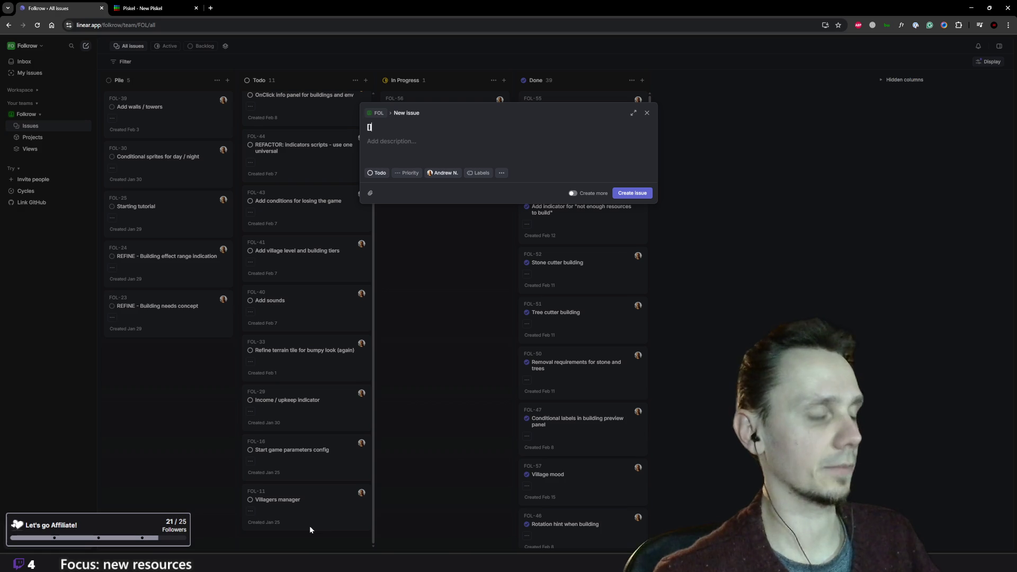
text(G])
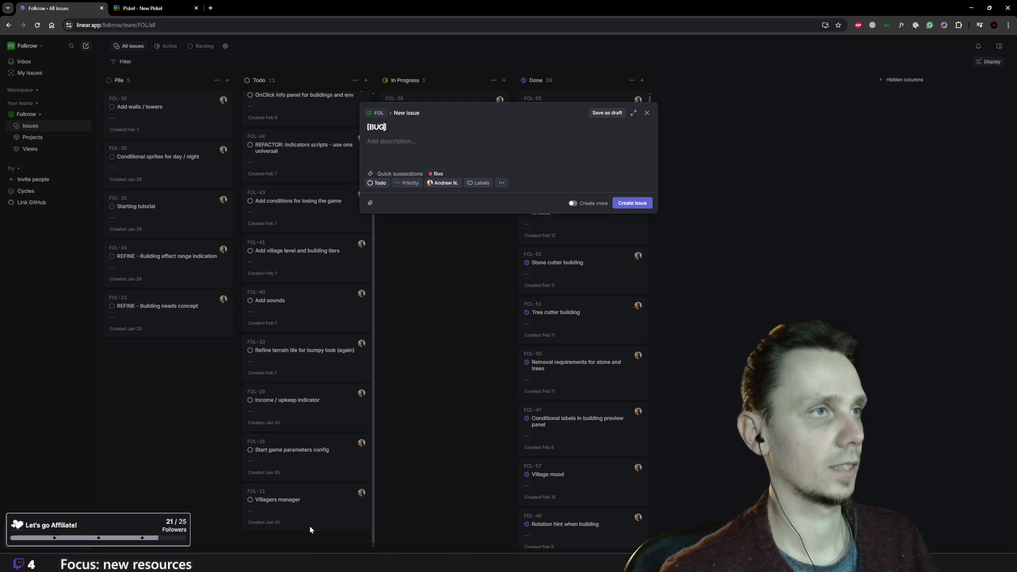
text( check against the available storage)
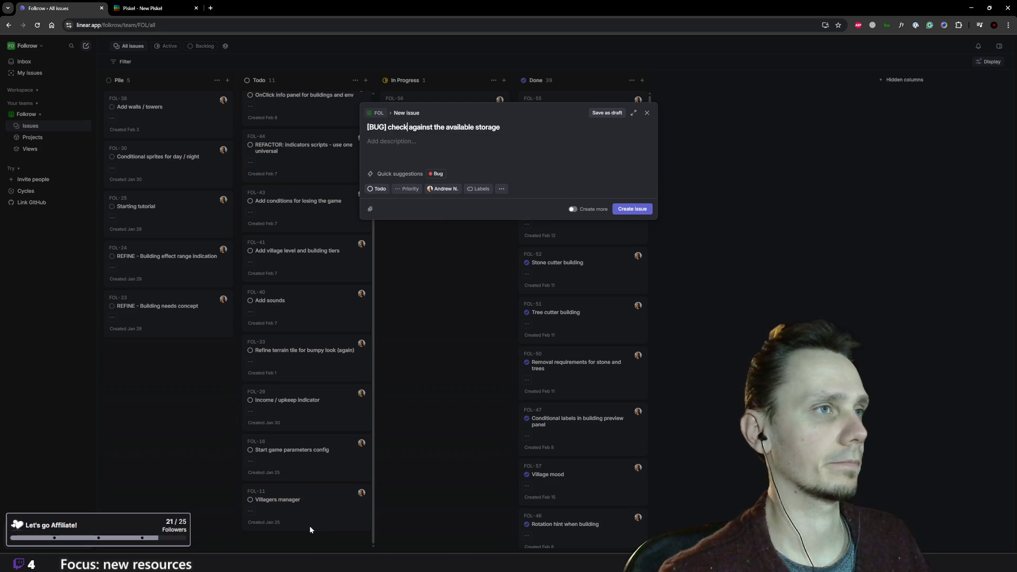
Finish the title as '[BUG] Check against the available storage while buying resources' and create the issue.
key(Delete)
text(C)
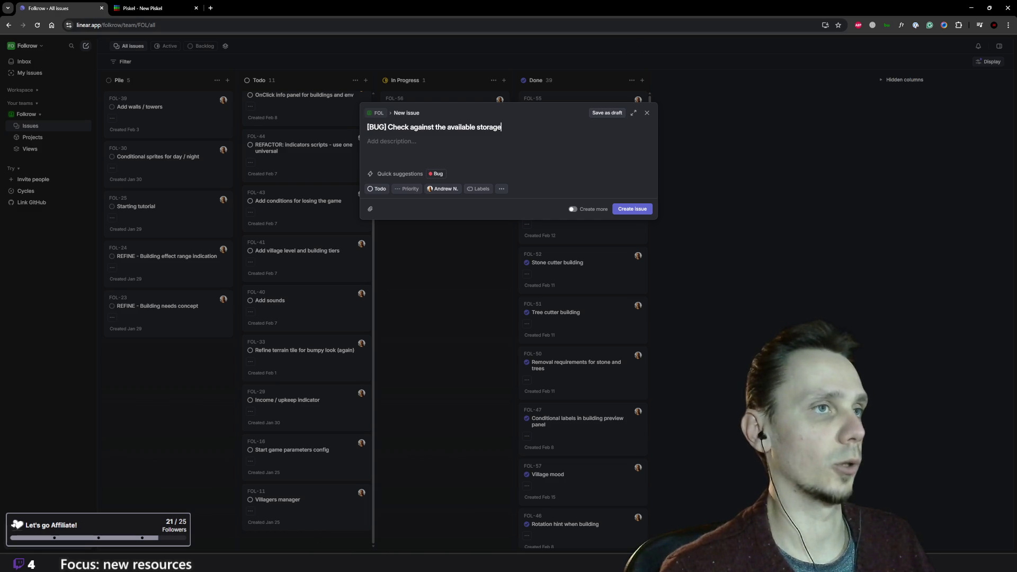
text(wh)
text(e)
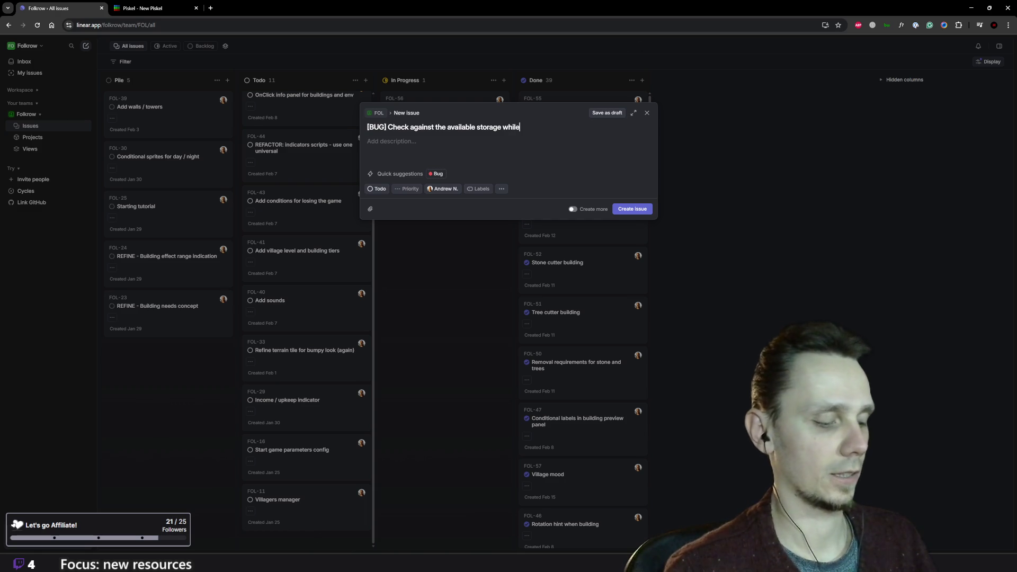
text(b)
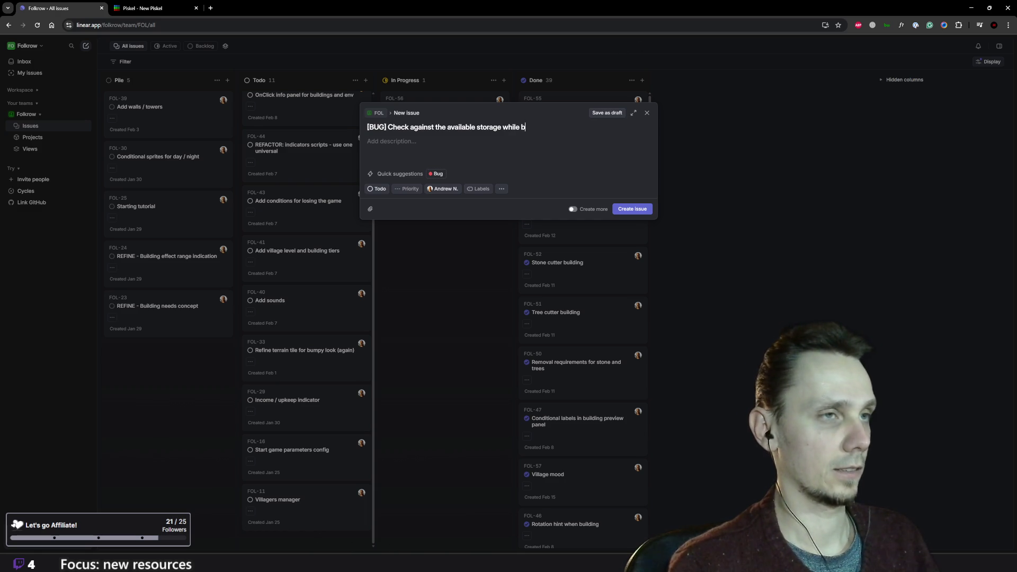
text(ing)
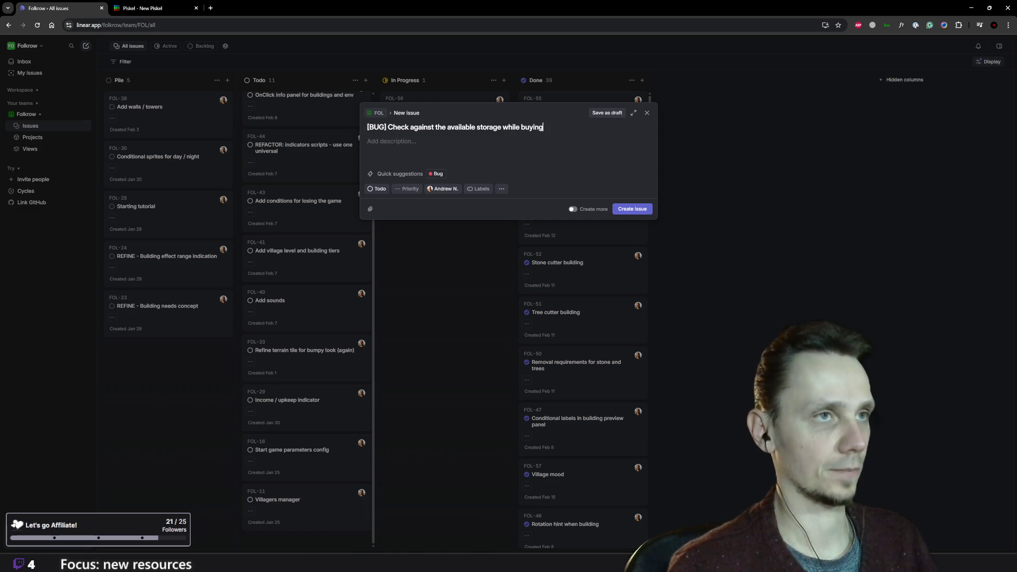
text( resources)
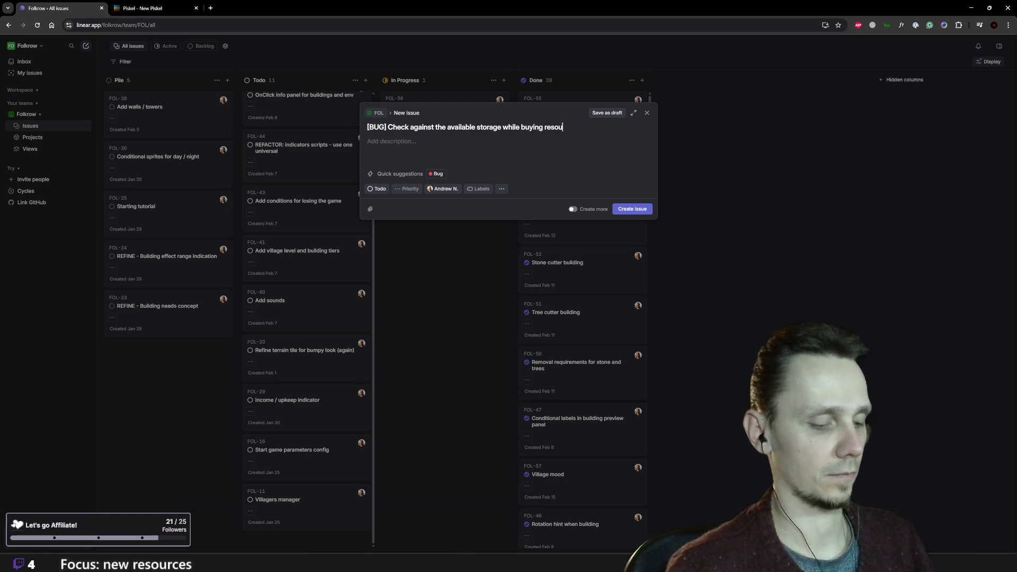
click(642, 209)
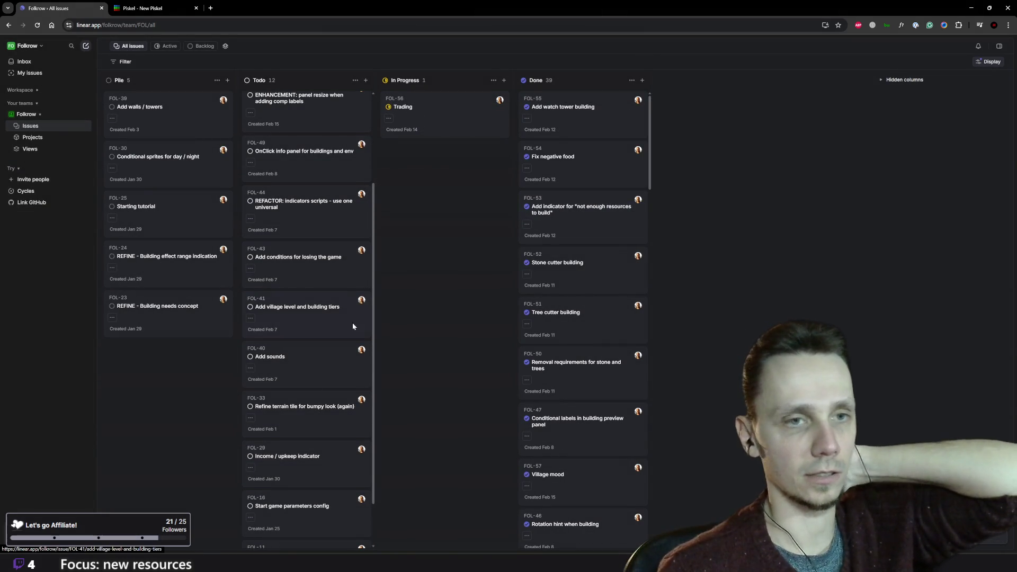
Scroll through Linear's Todo column to check the new FOL-61 card, then return to Godot.
scroll(318, 307, up, 3)
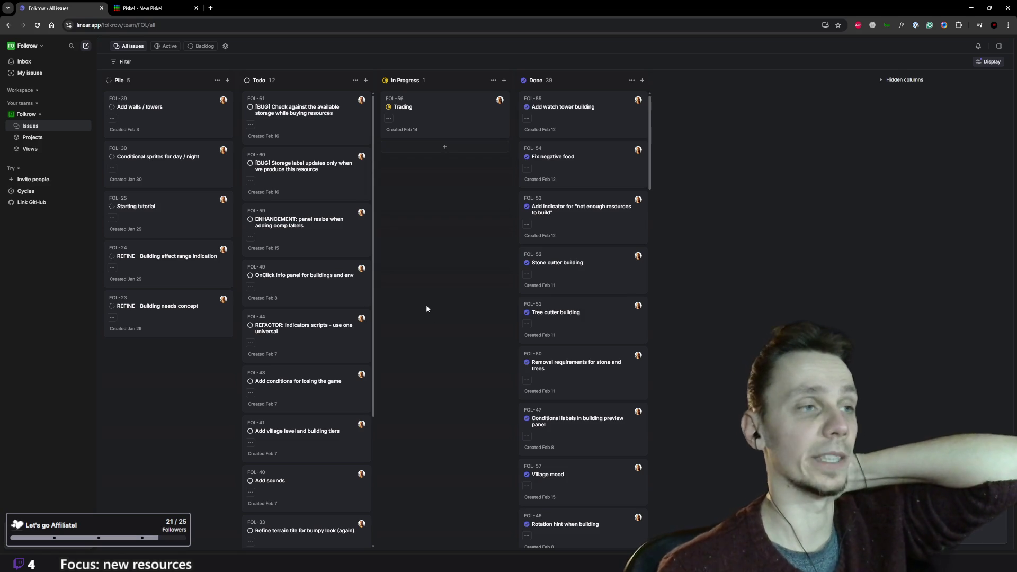
scroll(326, 286, down, 1)
scroll(324, 286, down, 3)
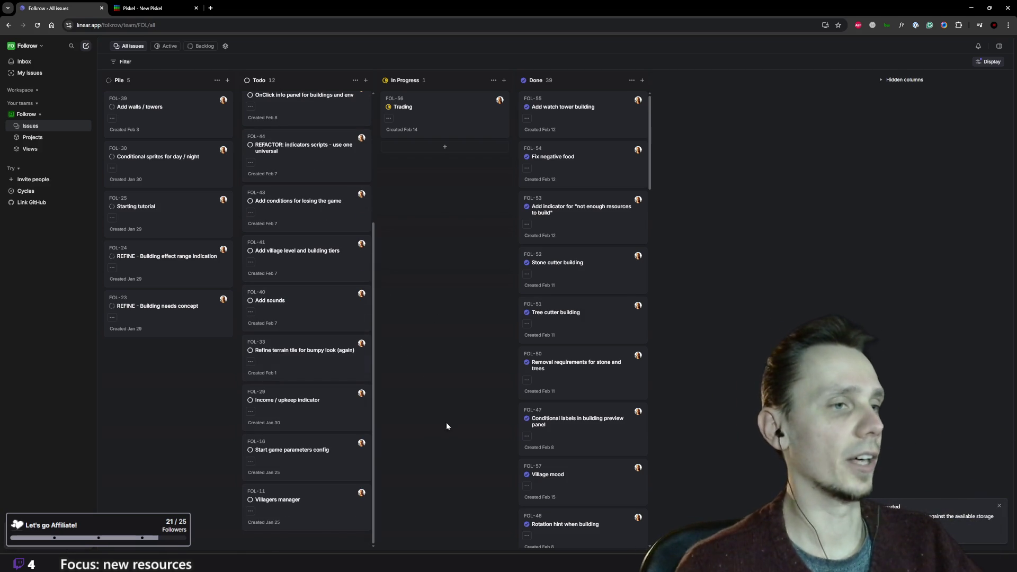
scroll(300, 410, up, 3)
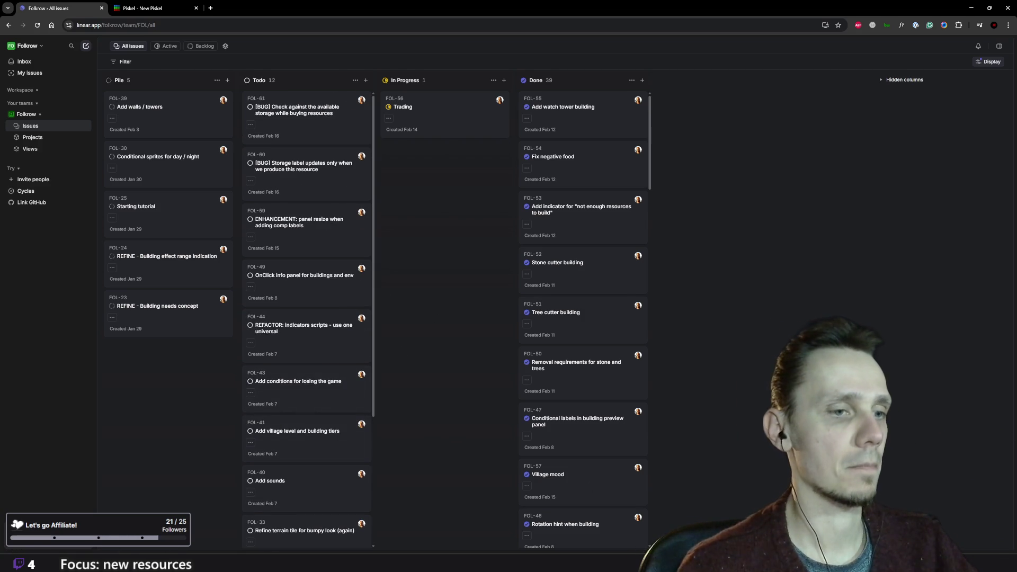
key(alt+Tab)
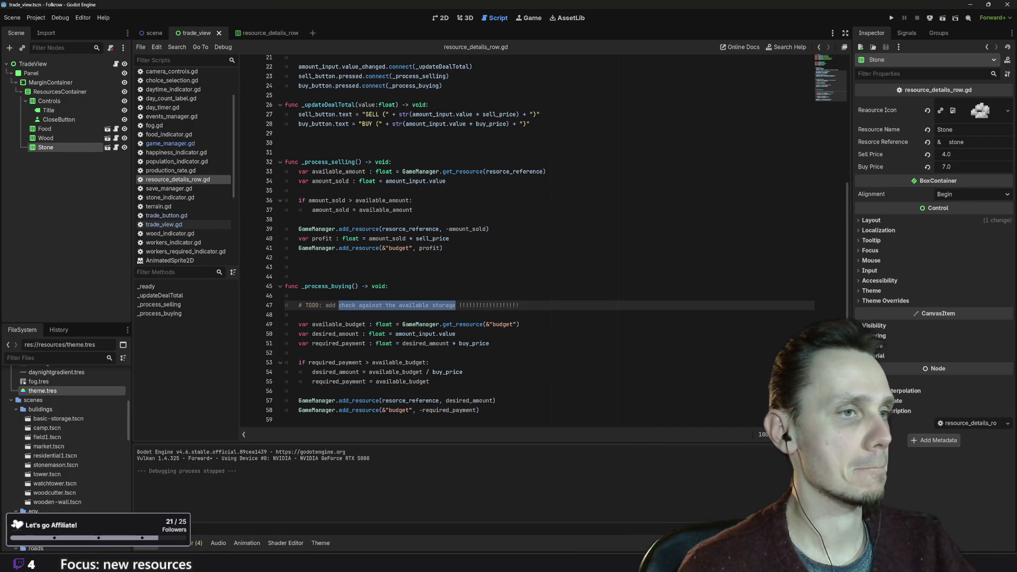
Deselect the TODO comment, scroll to the script top, and run the game again.
click(373, 306)
scroll(499, 314, up, 7)
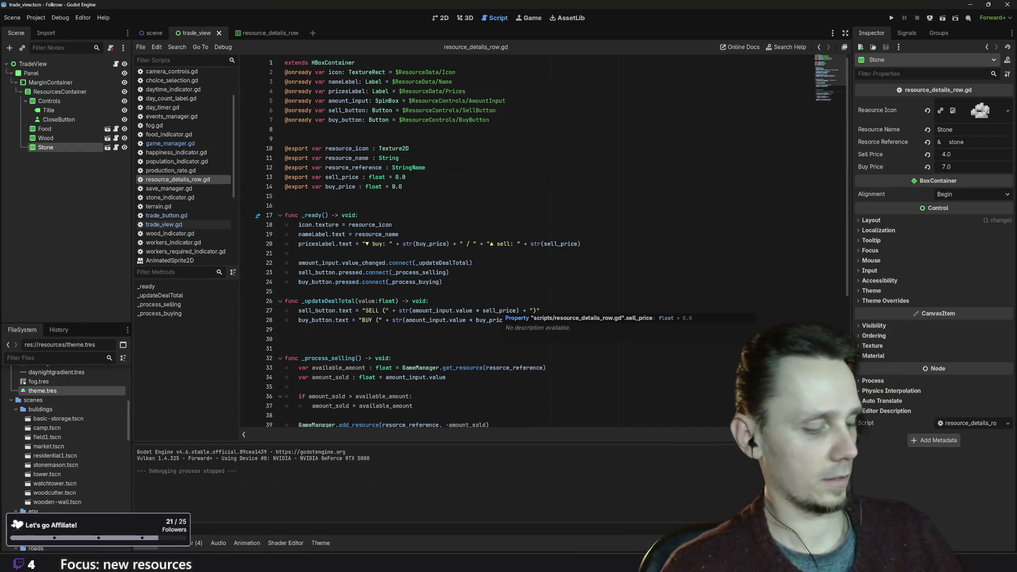
click(891, 17)
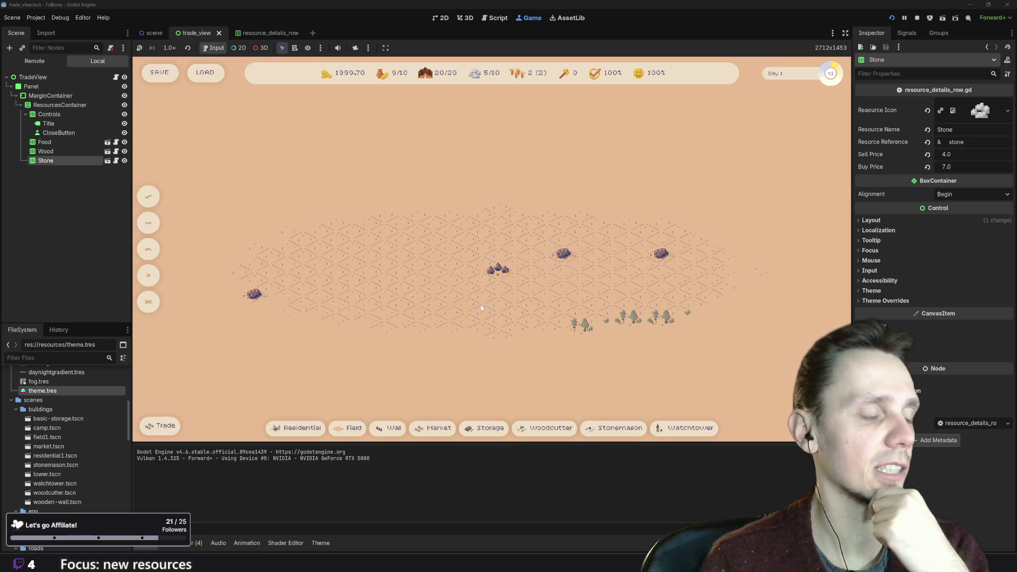
Open the Trade window, set Food to 3, Wood to 2, Stone to 3, and close it.
click(157, 428)
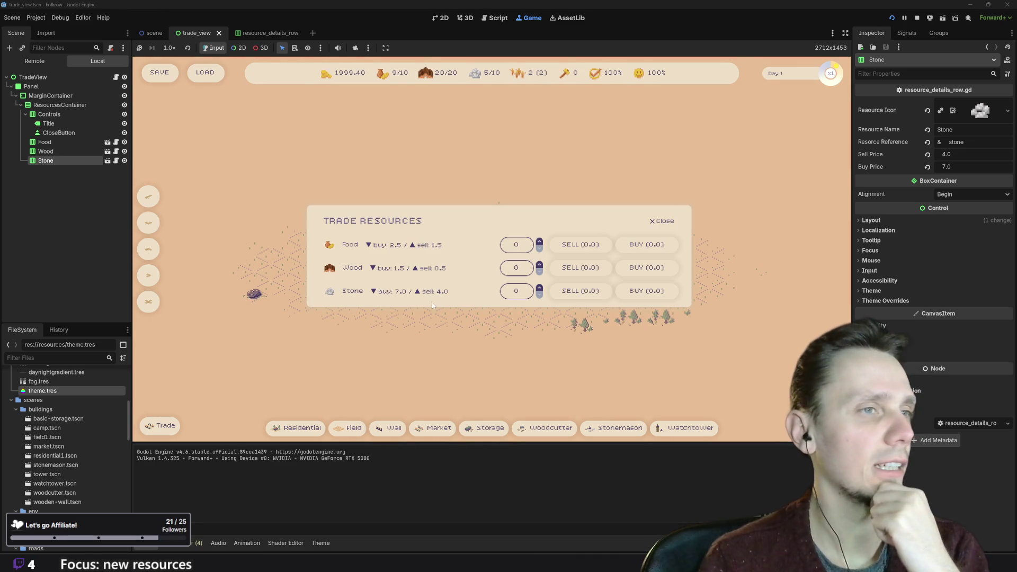
click(539, 242)
click(539, 241)
click(539, 241)
click(539, 265)
click(539, 265)
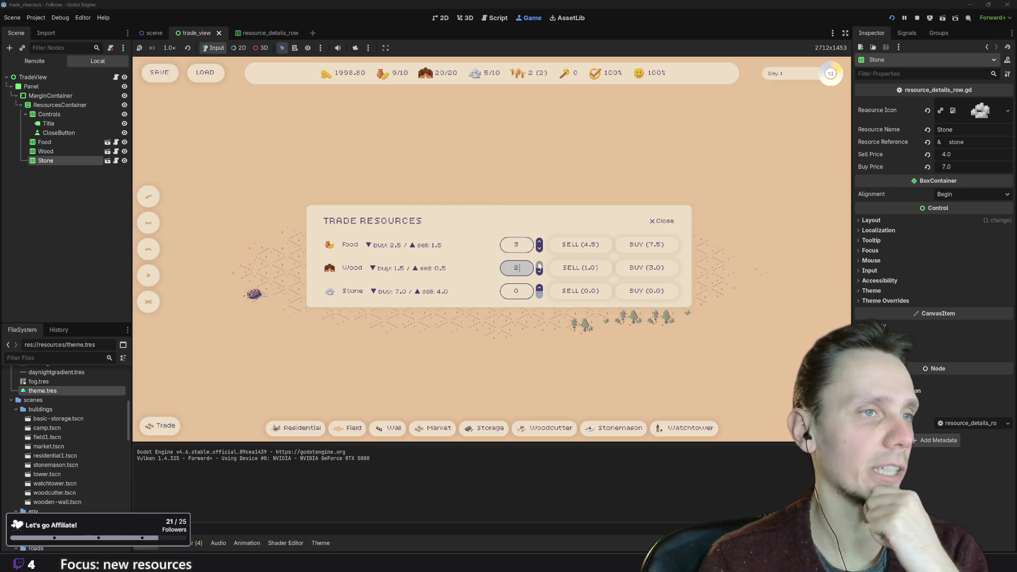
click(540, 289)
click(539, 289)
click(539, 288)
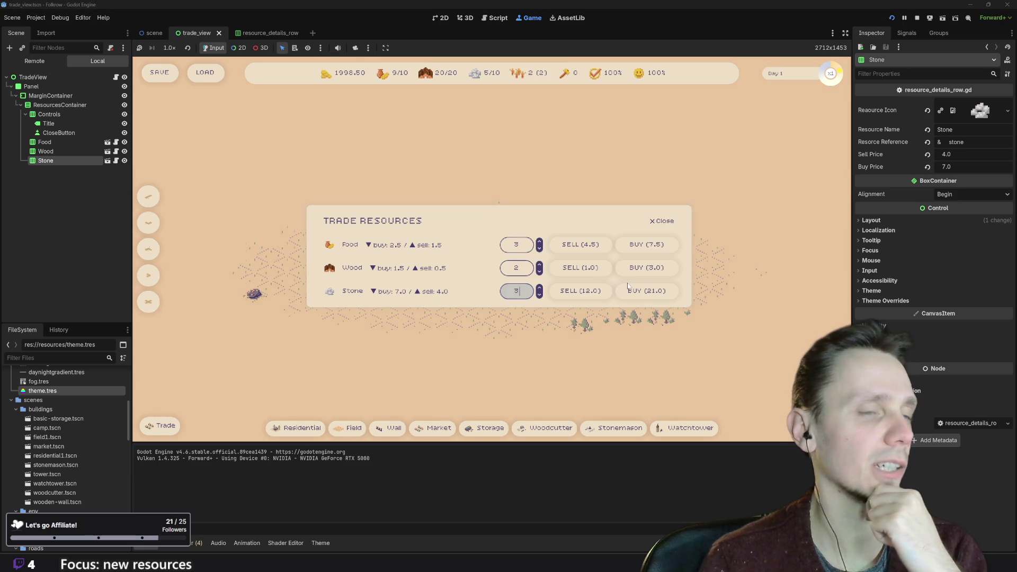
click(664, 222)
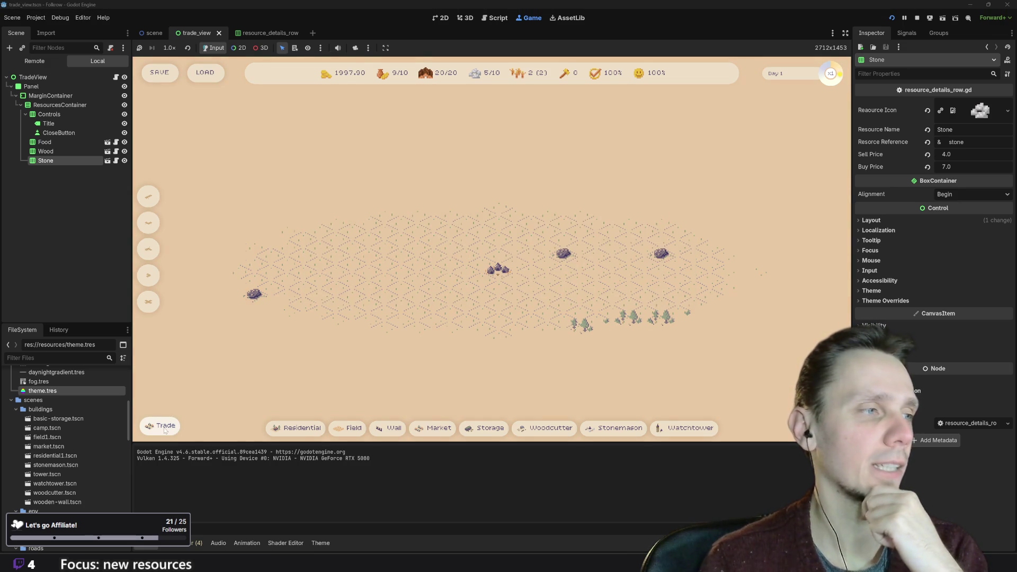
Reopen and close the Trade window twice to check the amounts, then stop the game.
click(164, 428)
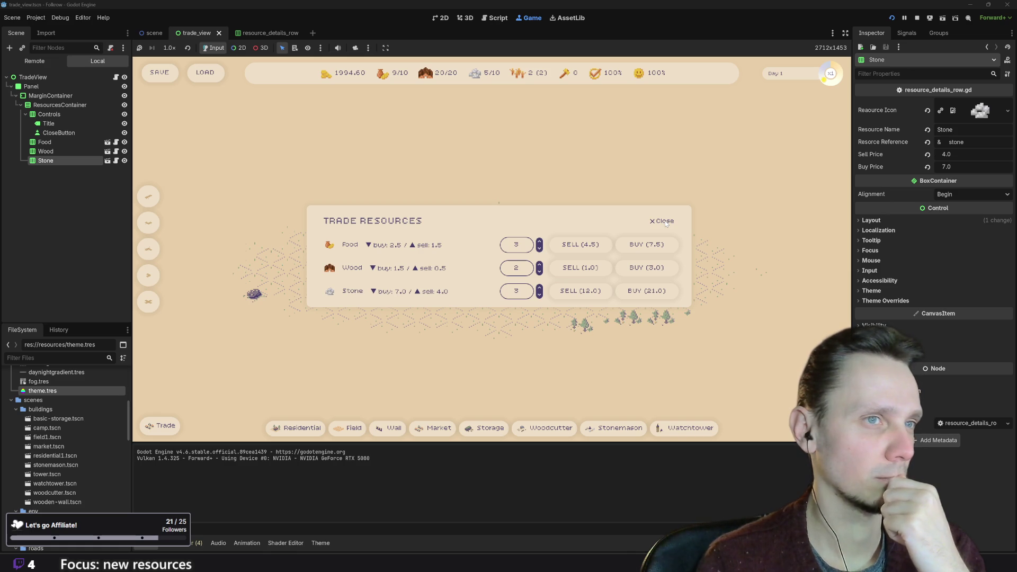
click(665, 222)
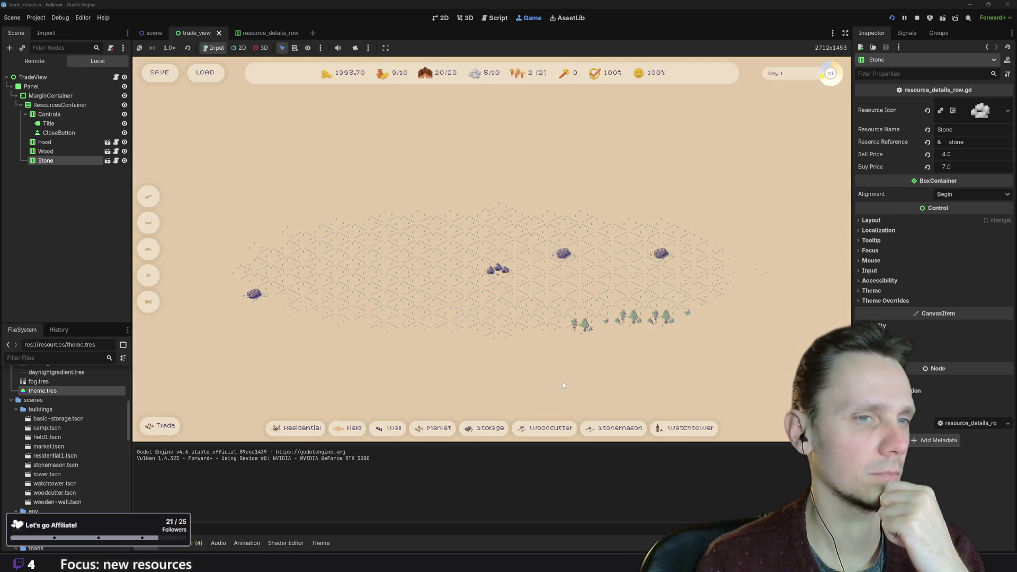
click(160, 426)
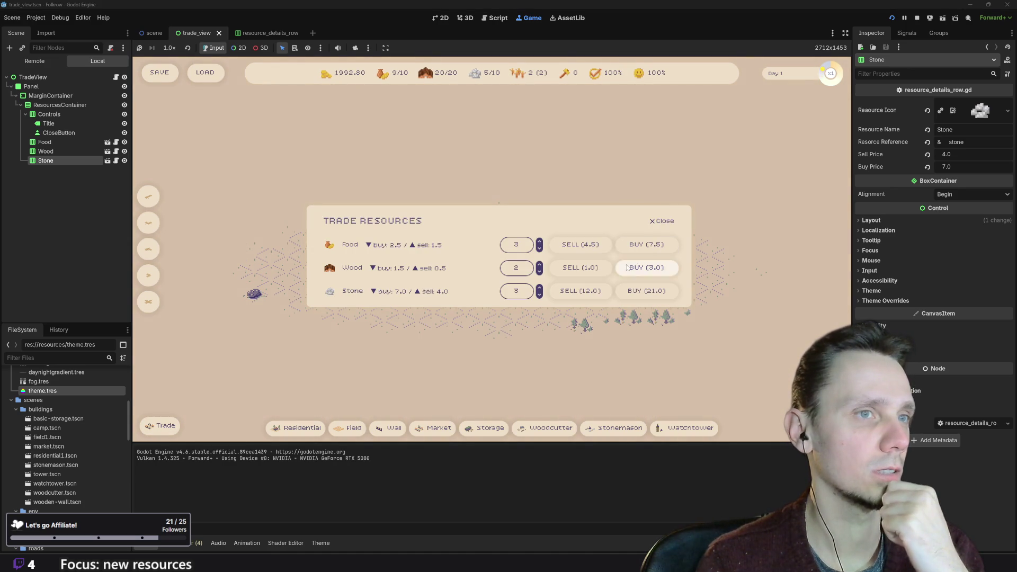
click(661, 222)
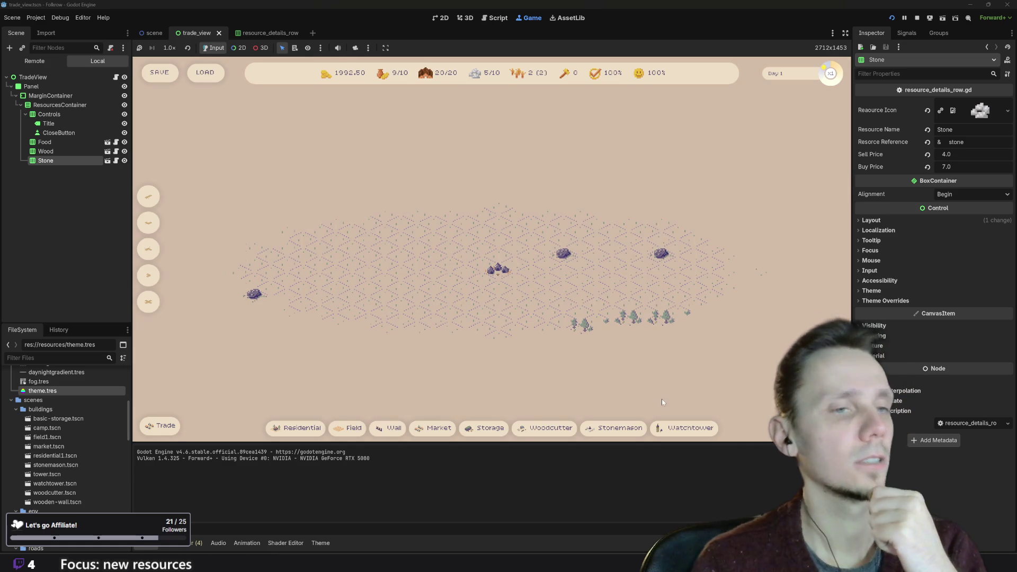
mouse_move(631, 562)
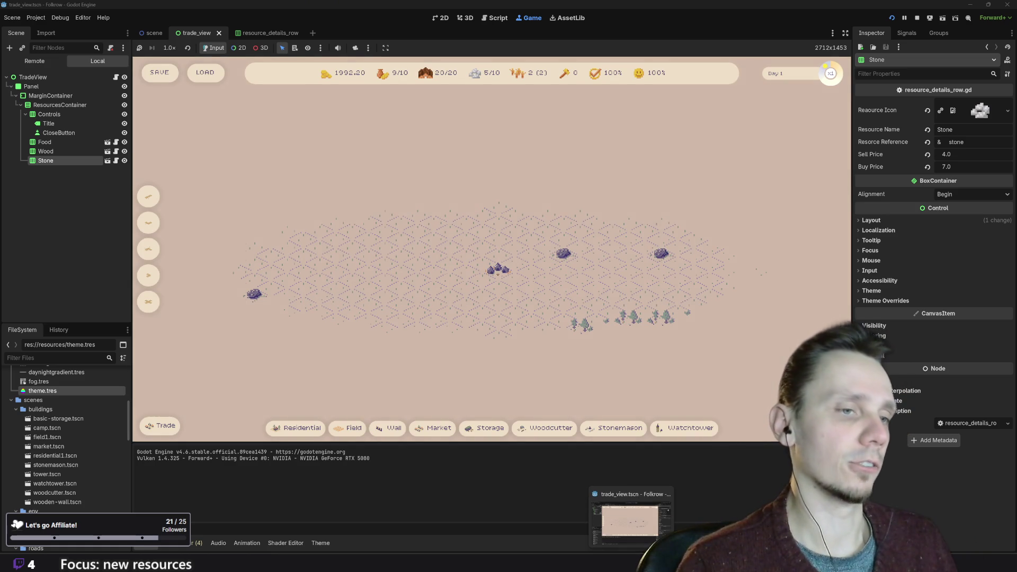
click(632, 518)
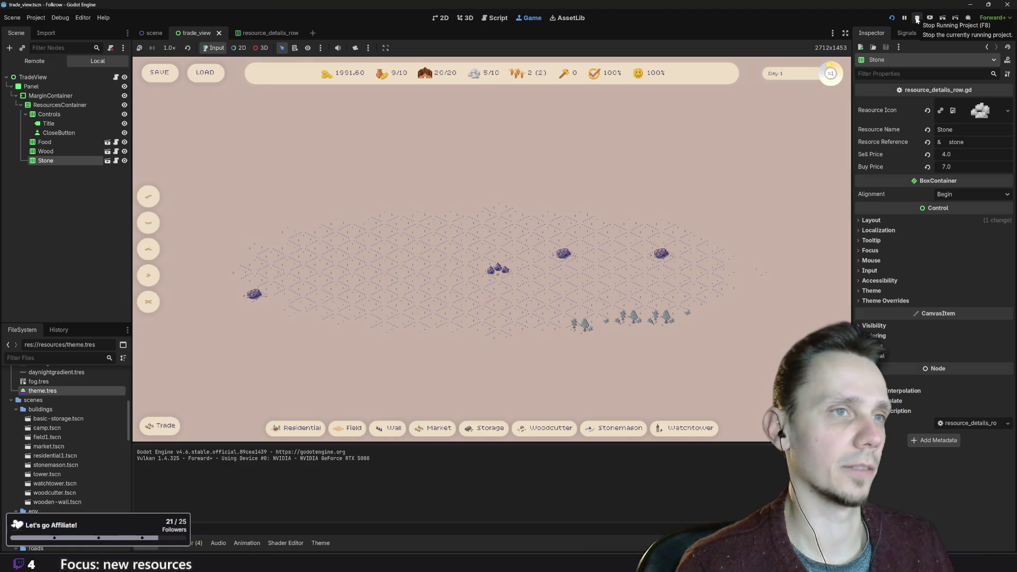
click(917, 20)
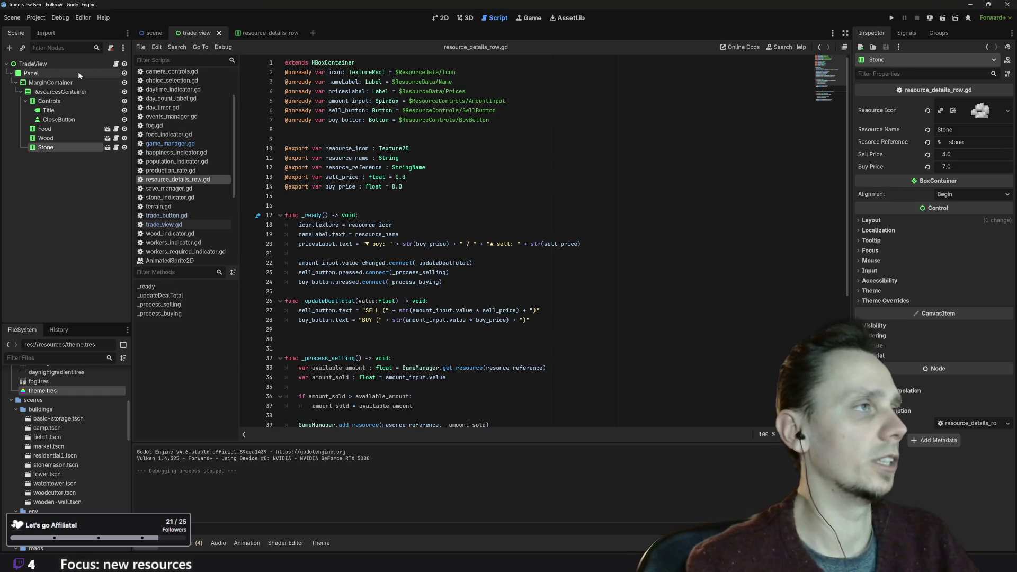
click(116, 66)
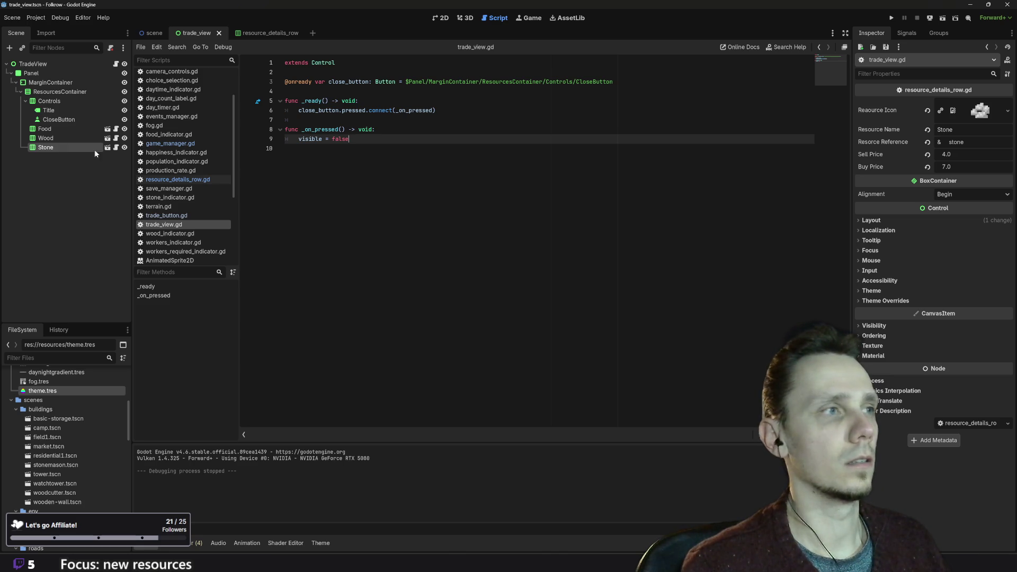
click(62, 130)
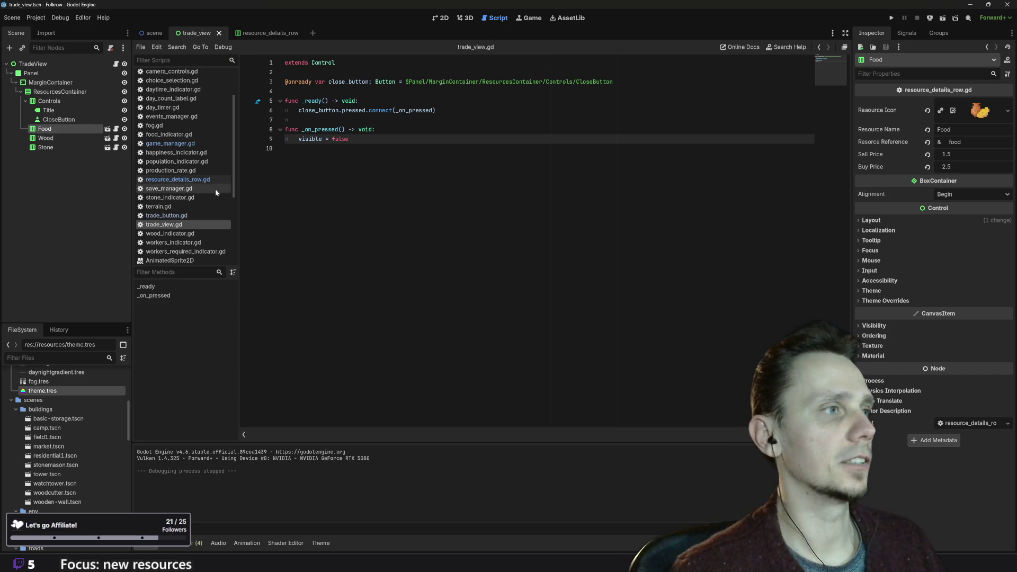
click(180, 179)
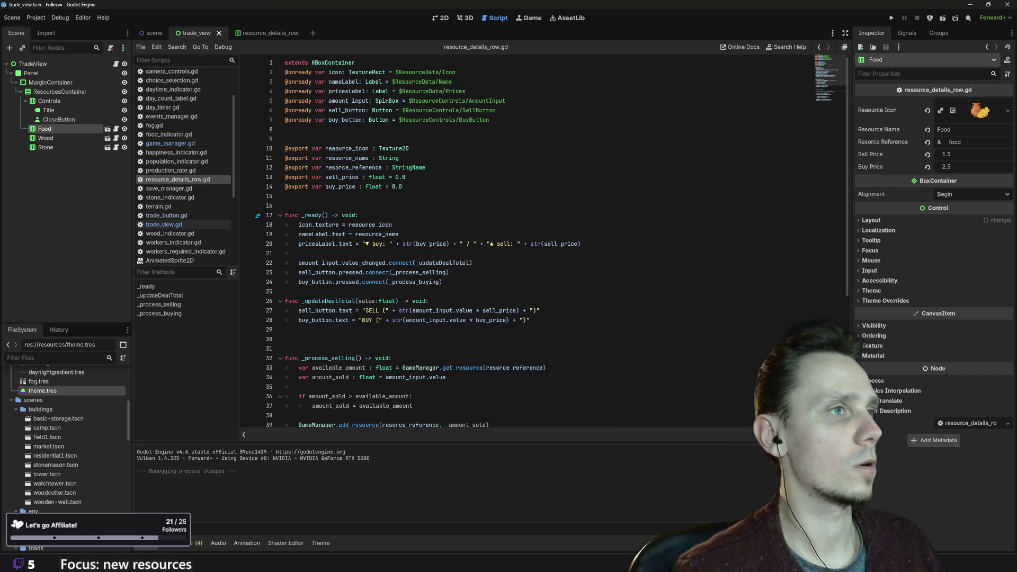
click(402, 187)
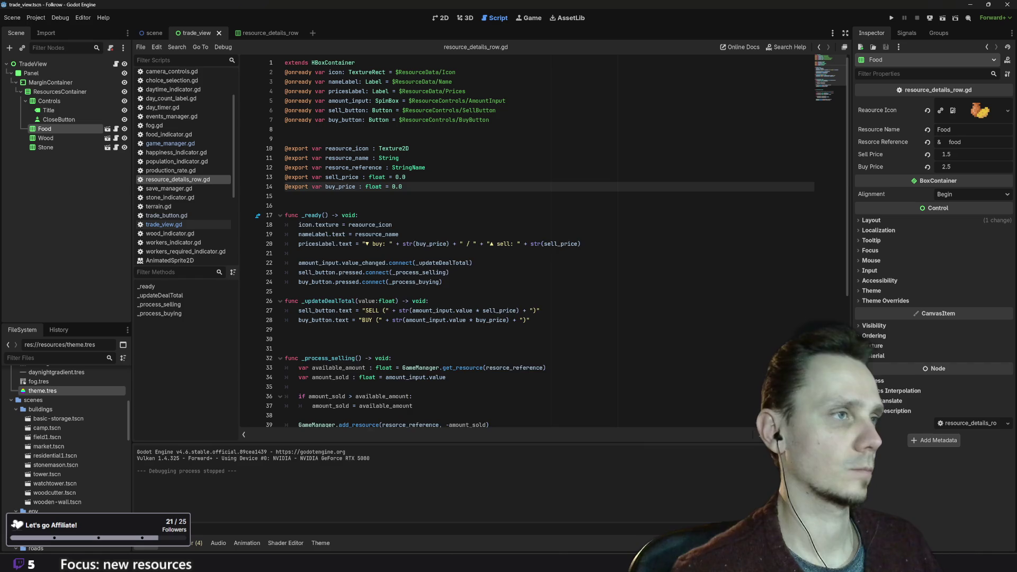
key(Return)
text(@)
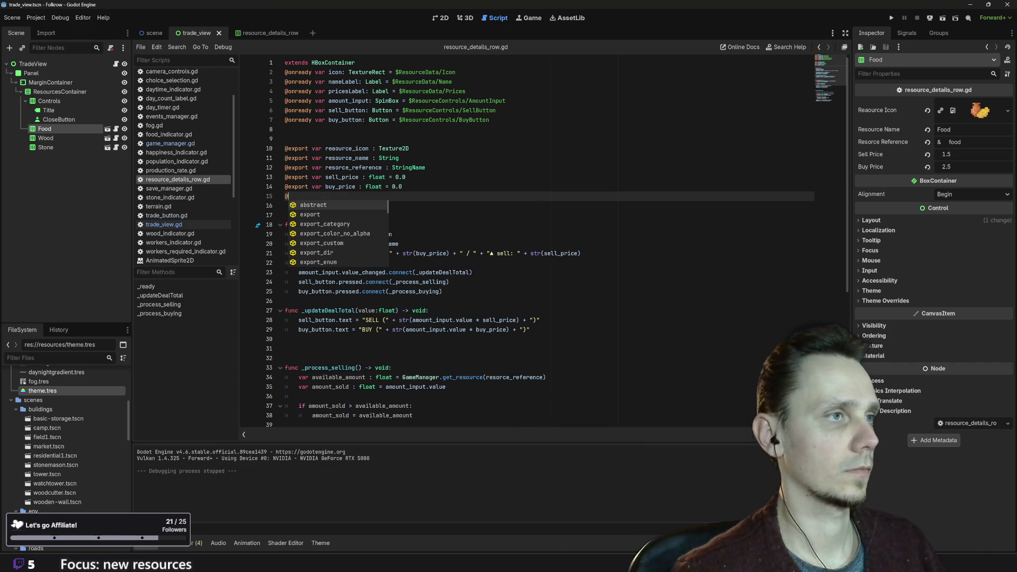
key(Down)
key(Return)
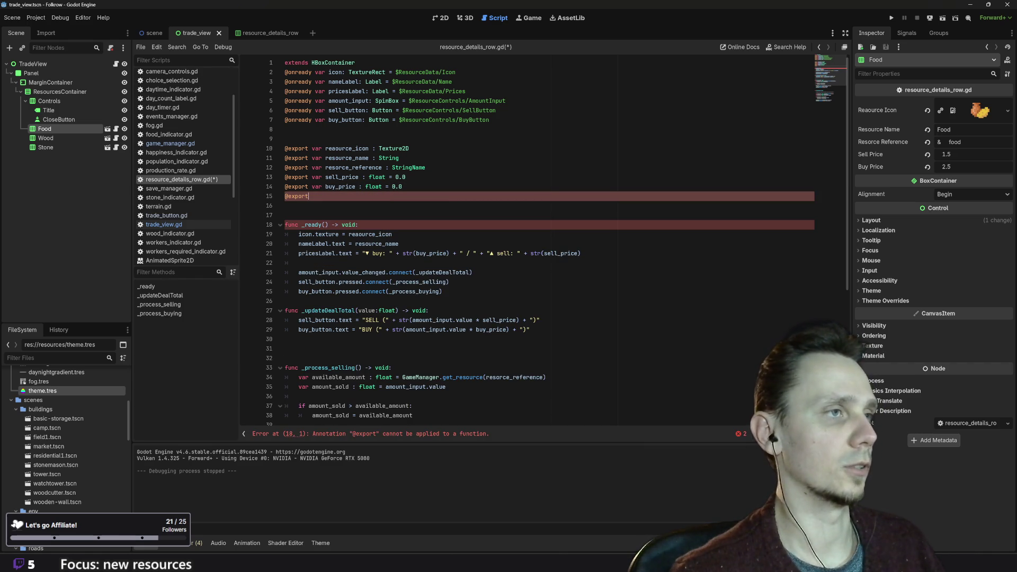
text(var )
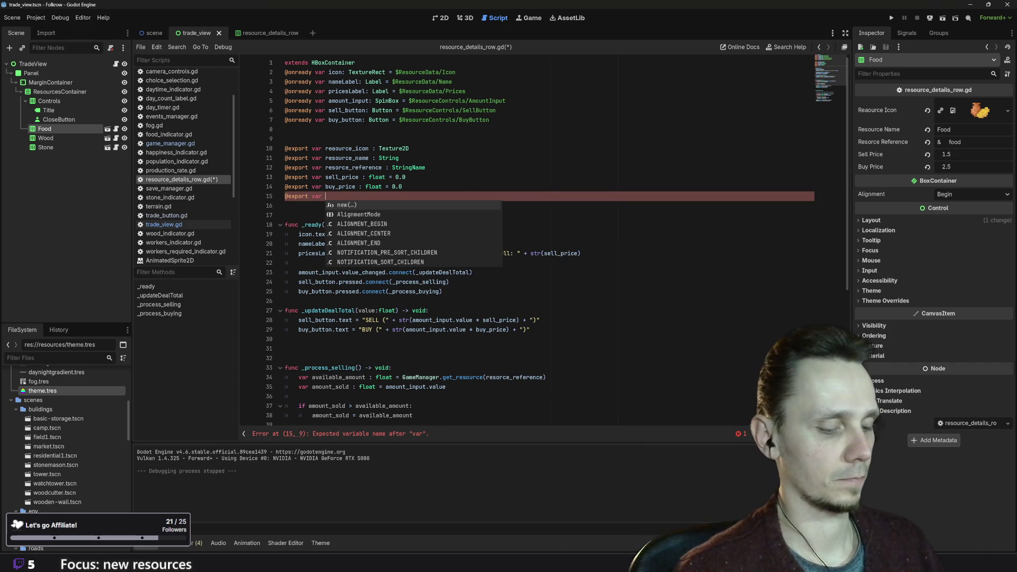
text(input)
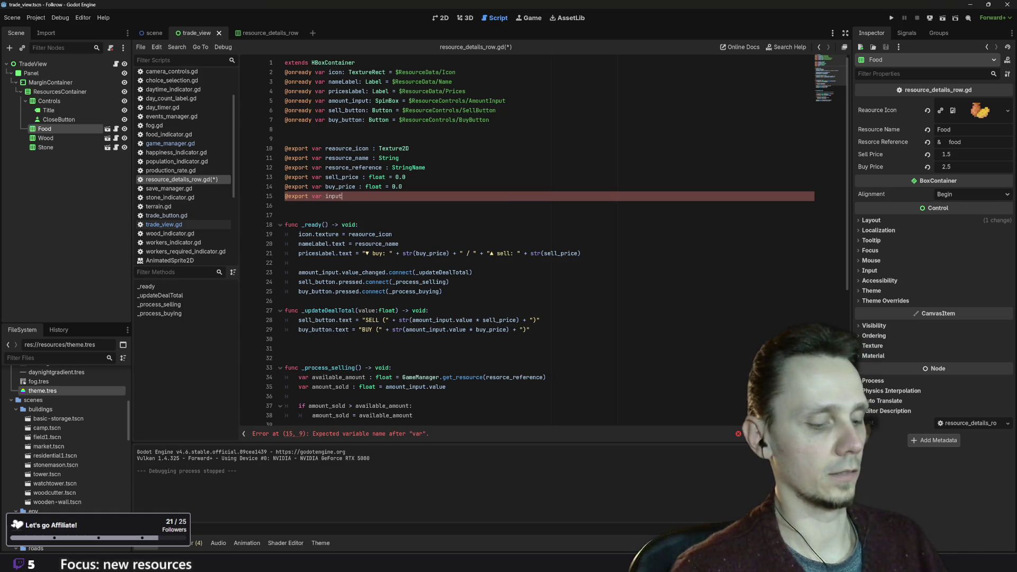
text(+)
key(BackSpace)
text(_value)
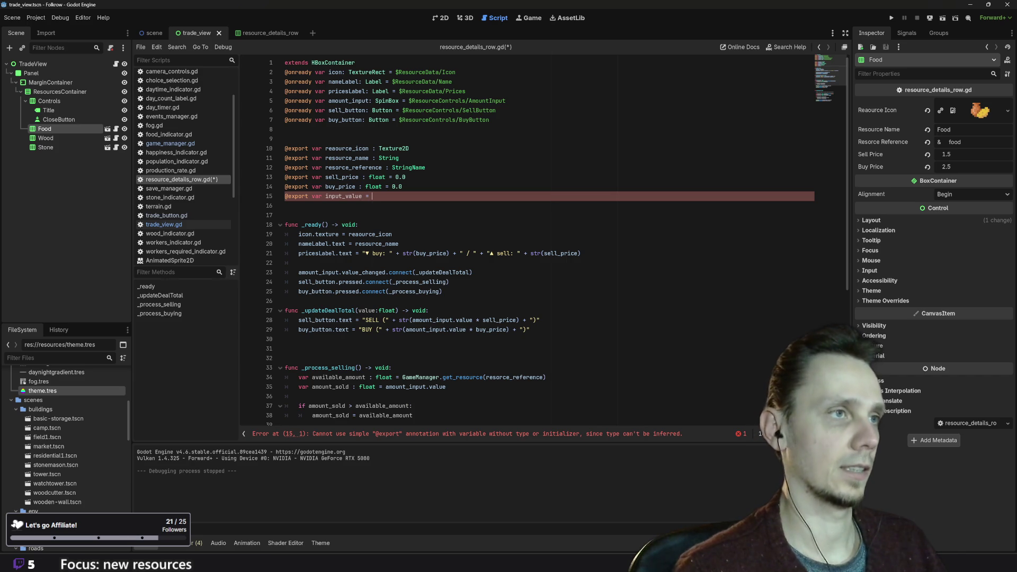
text(= )
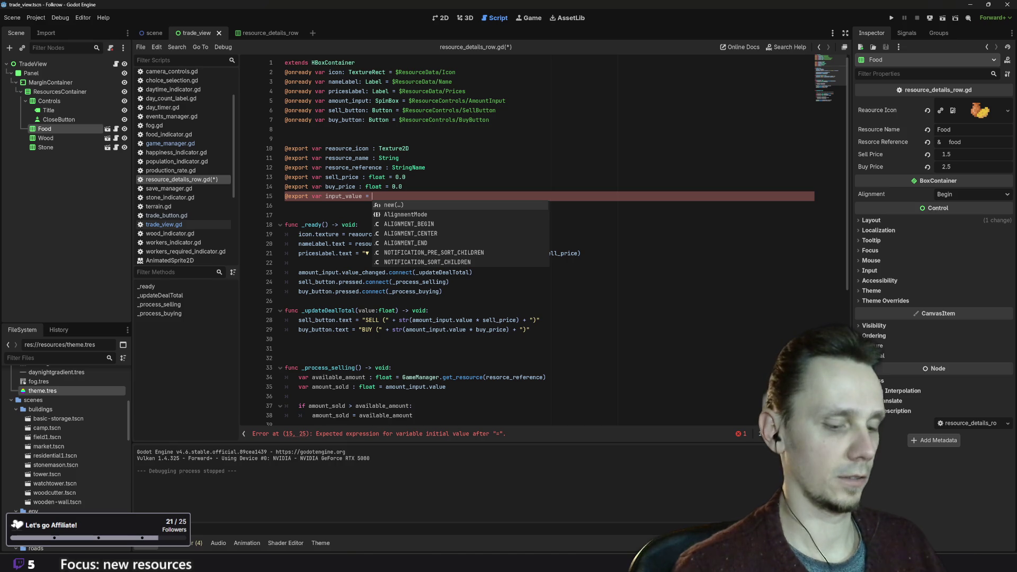
text(am)
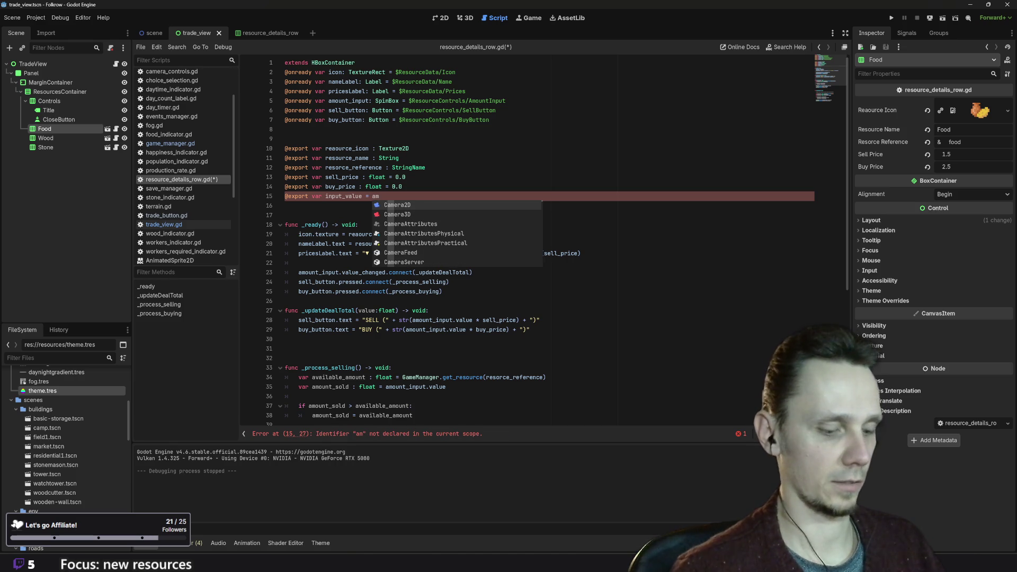
text(o)
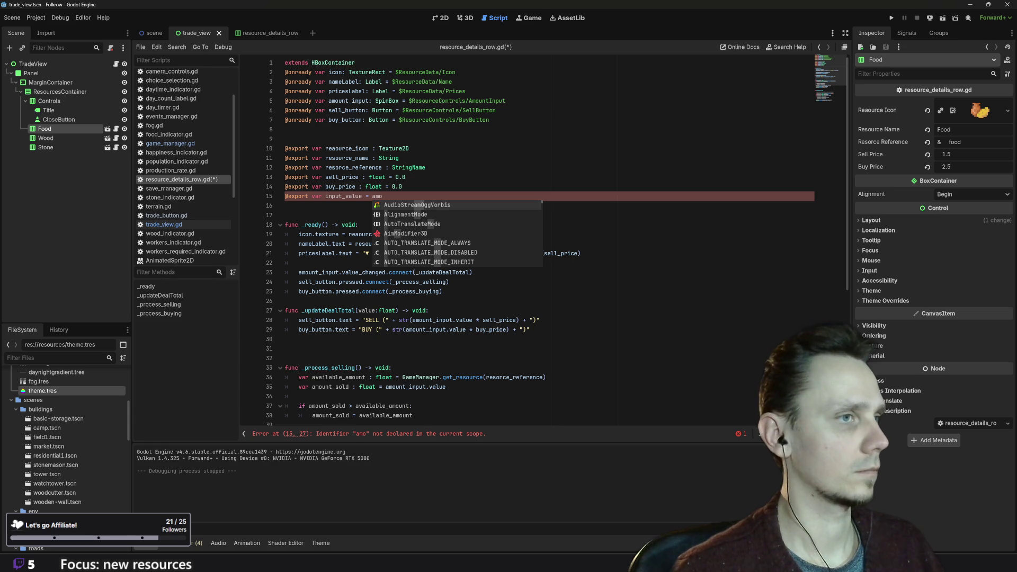
Check how amount_input.value is referenced further down, then complete the initialiser as amount_input.value.
click(286, 300)
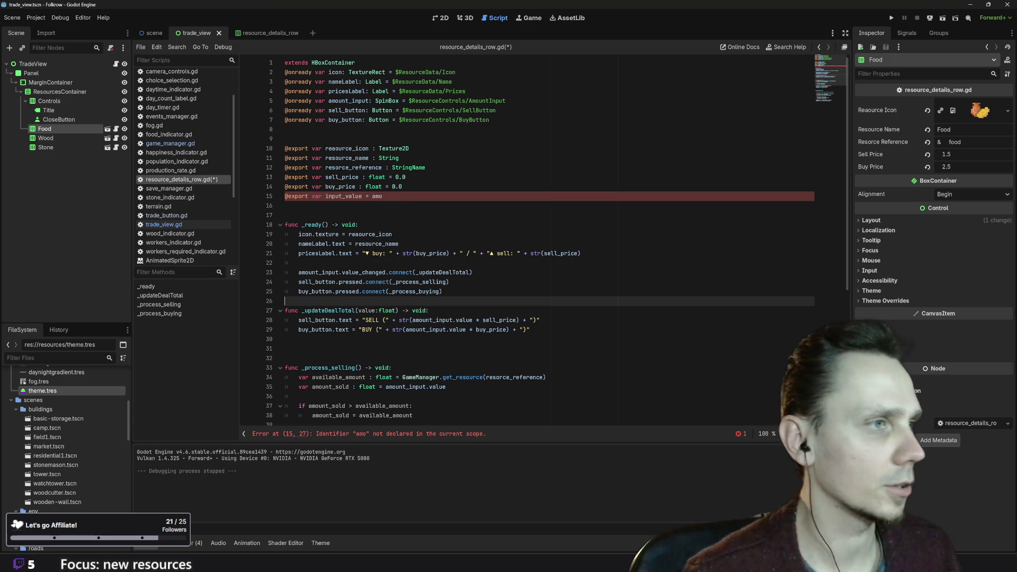
scroll(424, 360, down, 4)
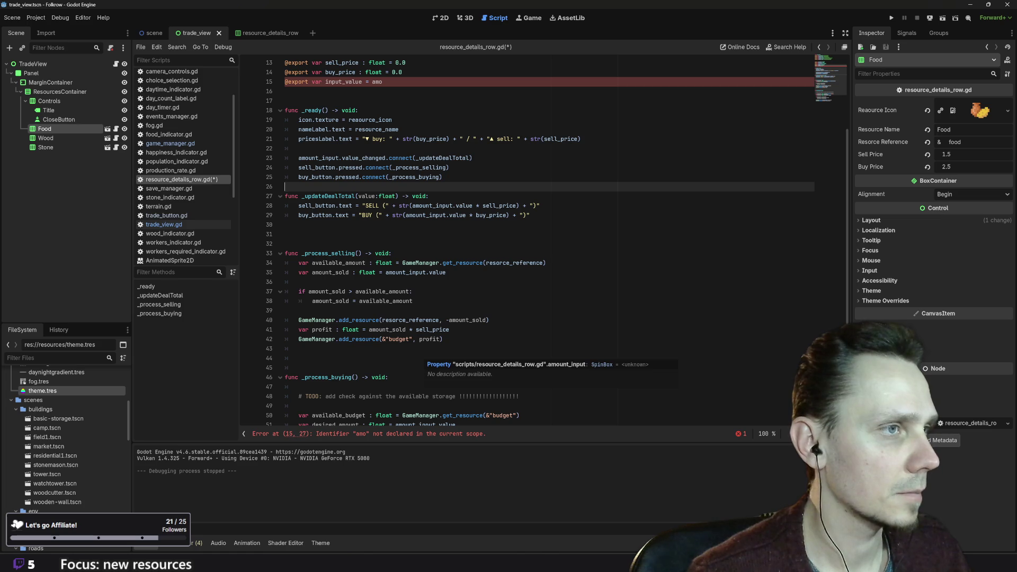
drag(385, 273, 445, 272)
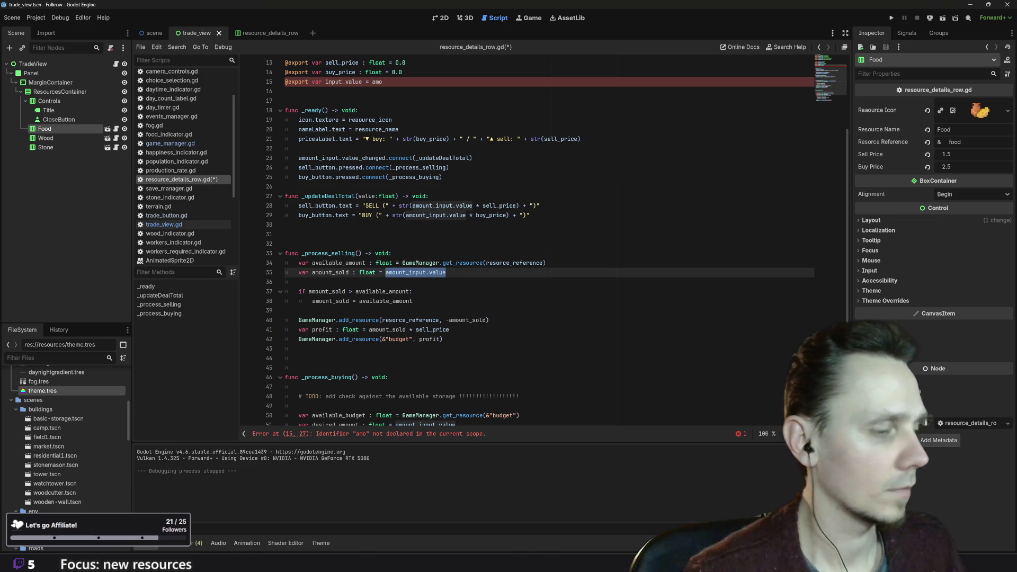
scroll(477, 238, up, 4)
click(383, 196)
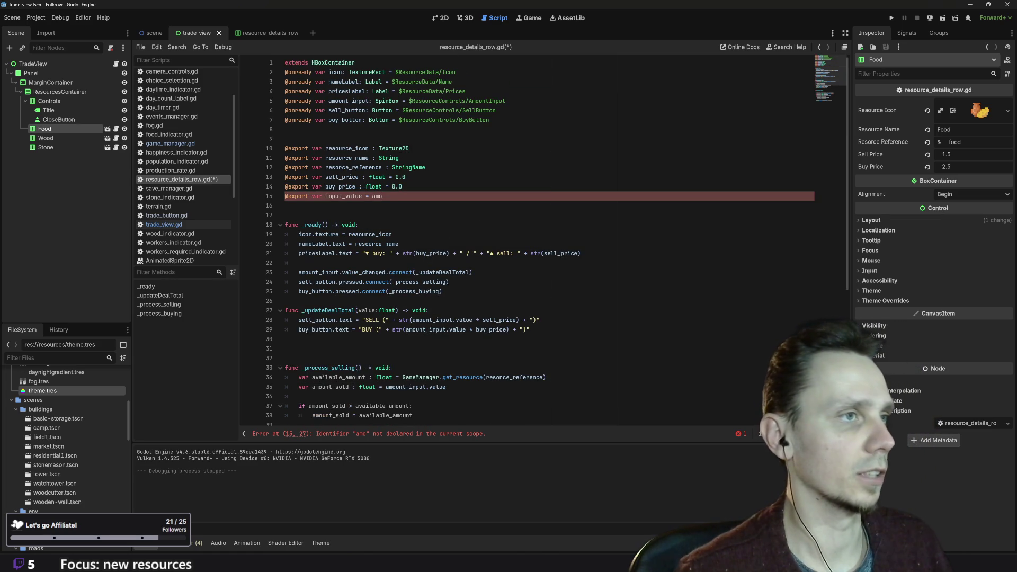
text(unt_input.value)
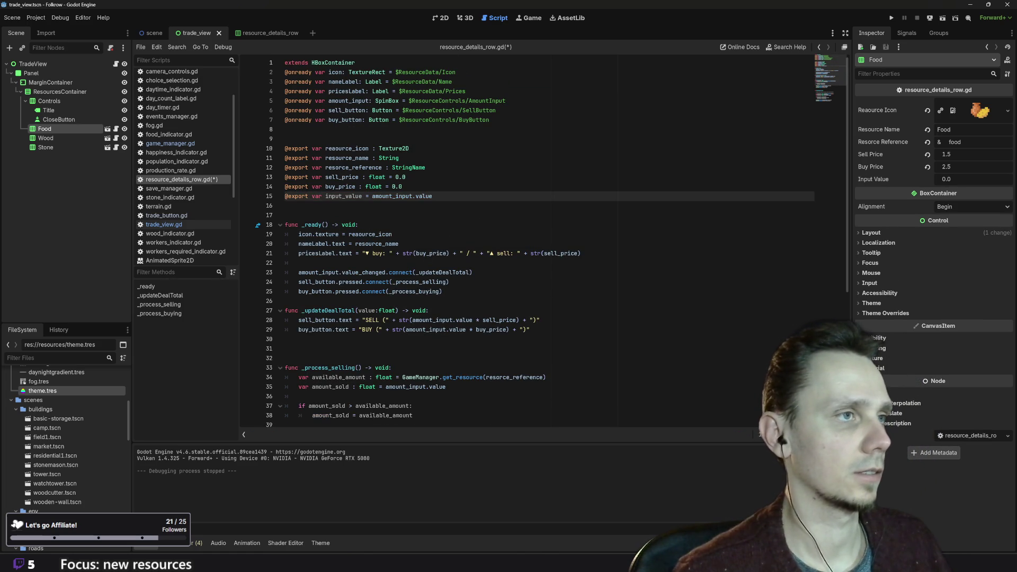
click(286, 206)
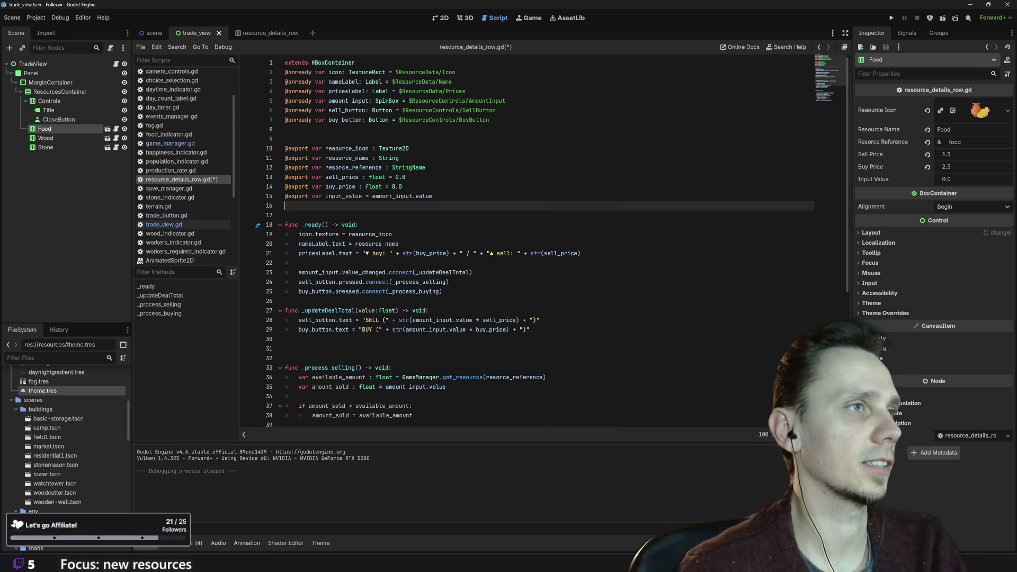
Delete the input_value declaration again and open trade_view.gd from the TradeView node.
click(442, 196)
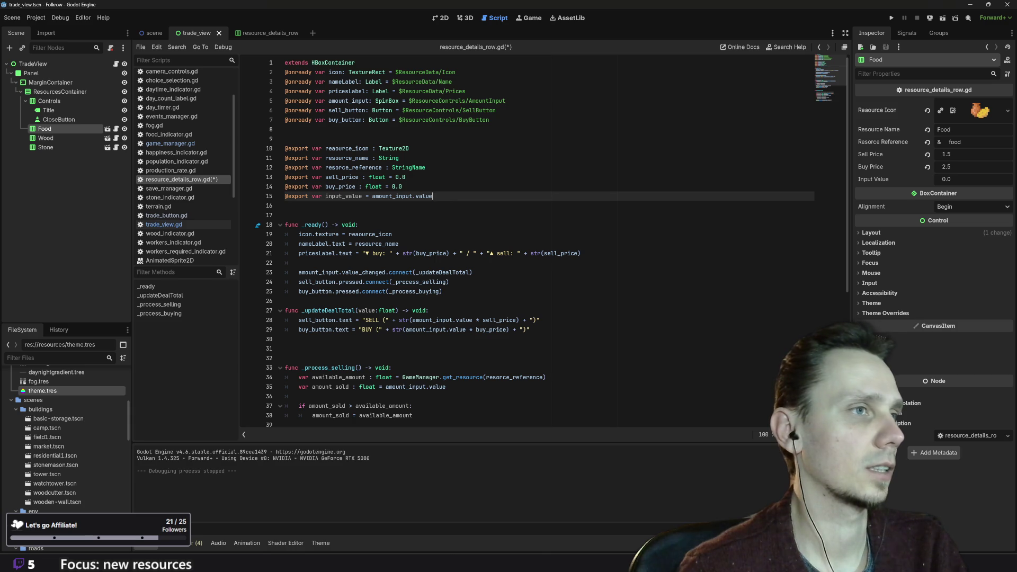
key(ctrl+shift+Left)
key(ctrl+shift+Left)
key(ctrl+shift+Left)
key(BackSpace)
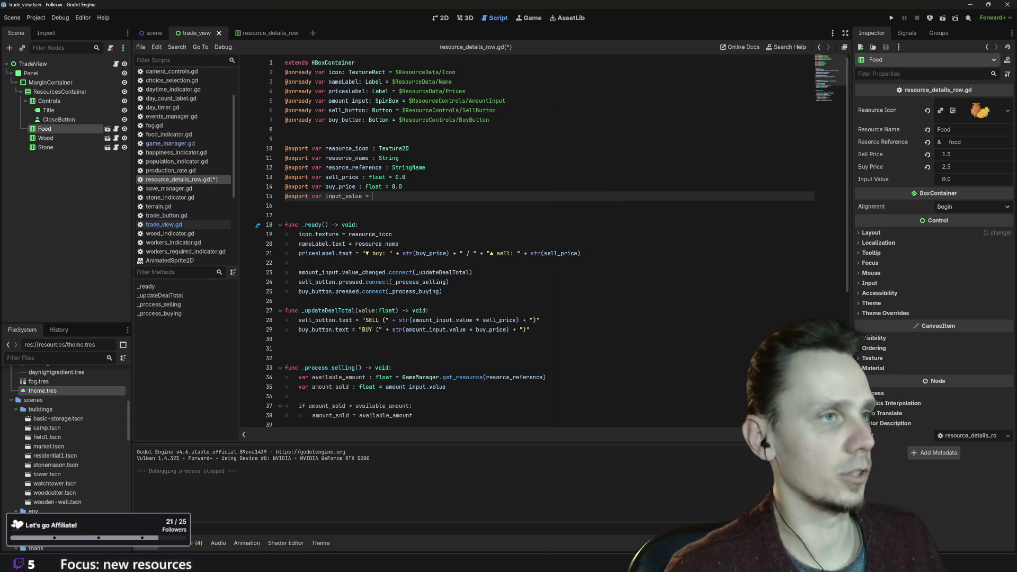
key(ctrl+shift+Left)
key(ctrl+shift+Left)
key(ctrl+shift+Left)
key(BackSpace)
key(BackSpace)
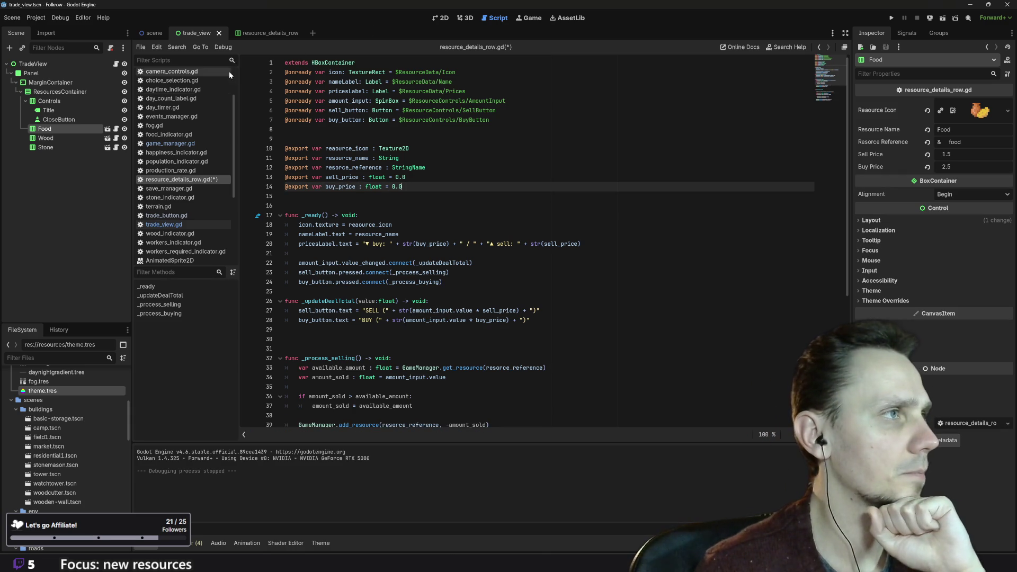
click(117, 64)
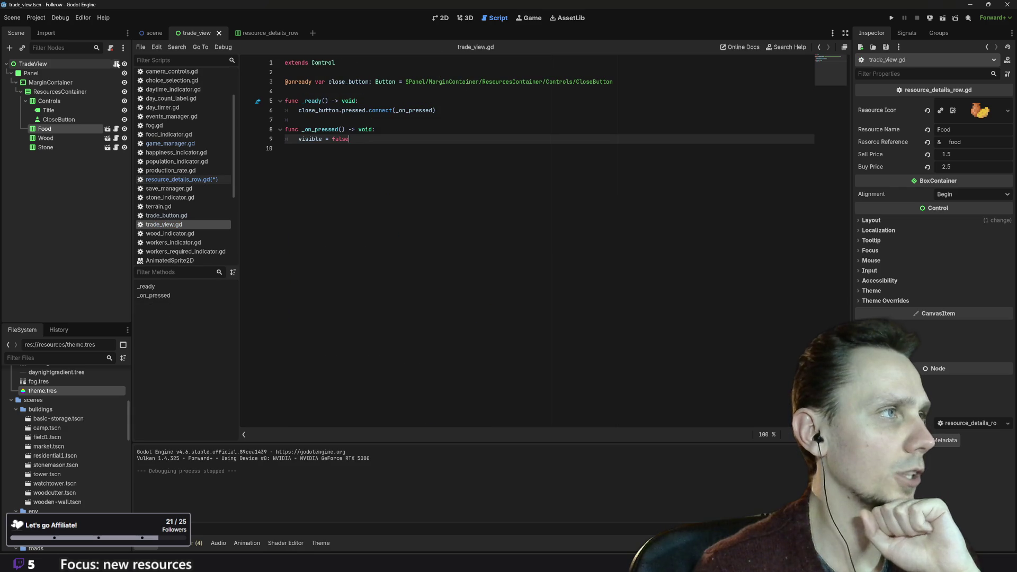
Add an 'amount_input.value' line under _on_pressed in trade_view.gd.
key(Return)
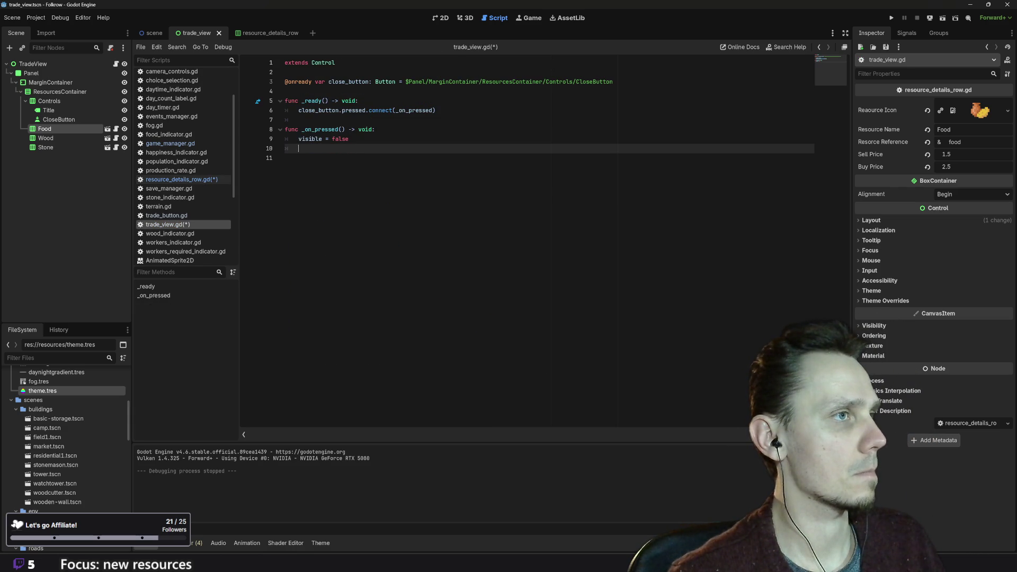
key(Return)
text(amount_input.value)
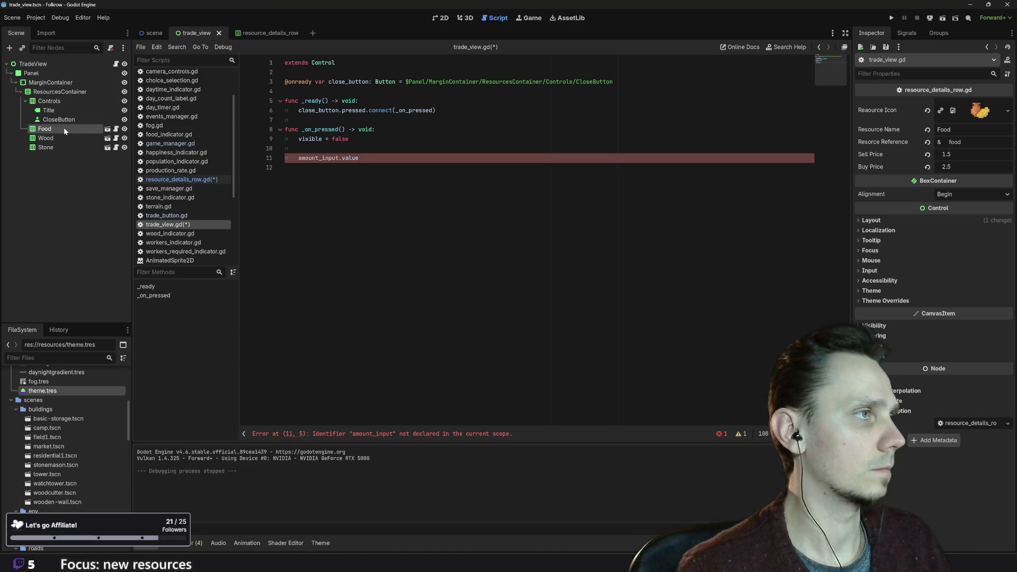
drag(62, 127, 256, 93)
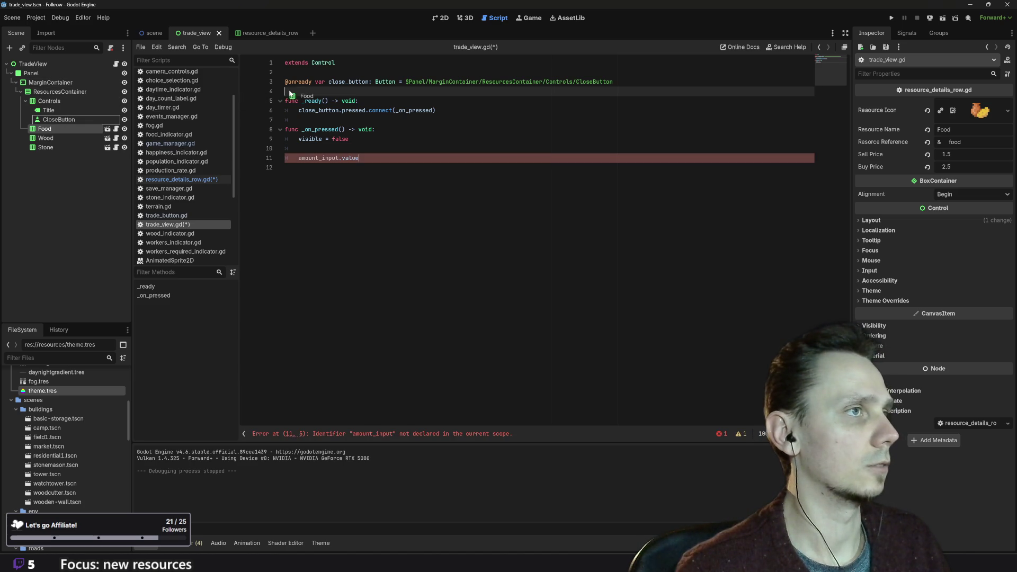
click(60, 136)
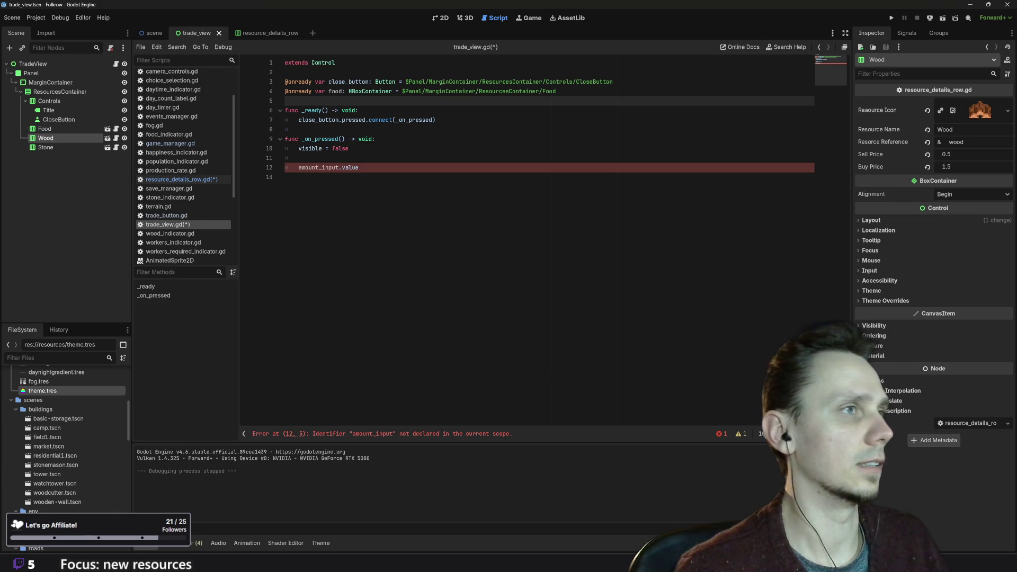
drag(85, 136, 288, 101)
mouse_move(65, 147)
mouse_down()
mouse_move(223, 135)
mouse_move(284, 111)
mouse_up()
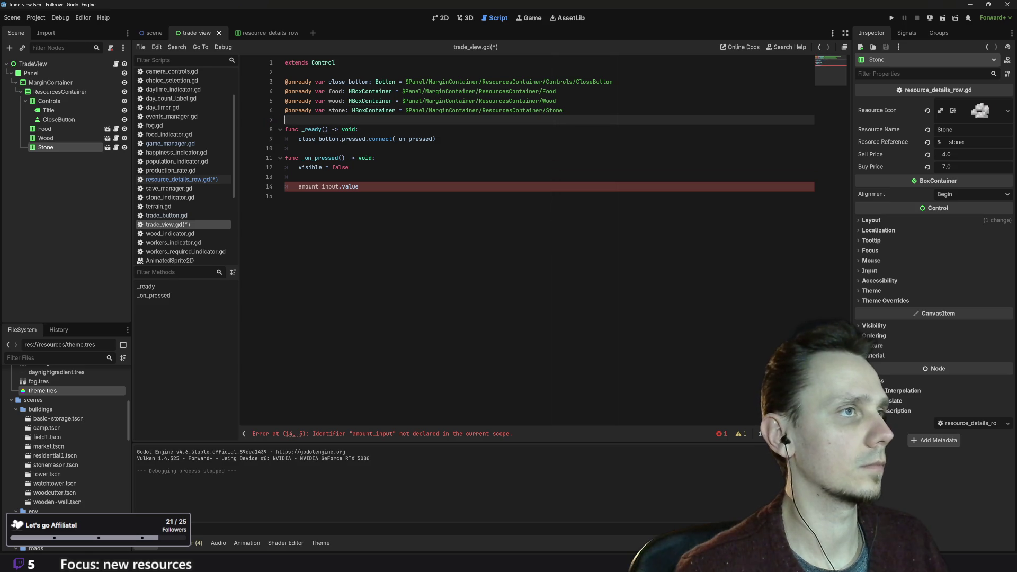
click(298, 186)
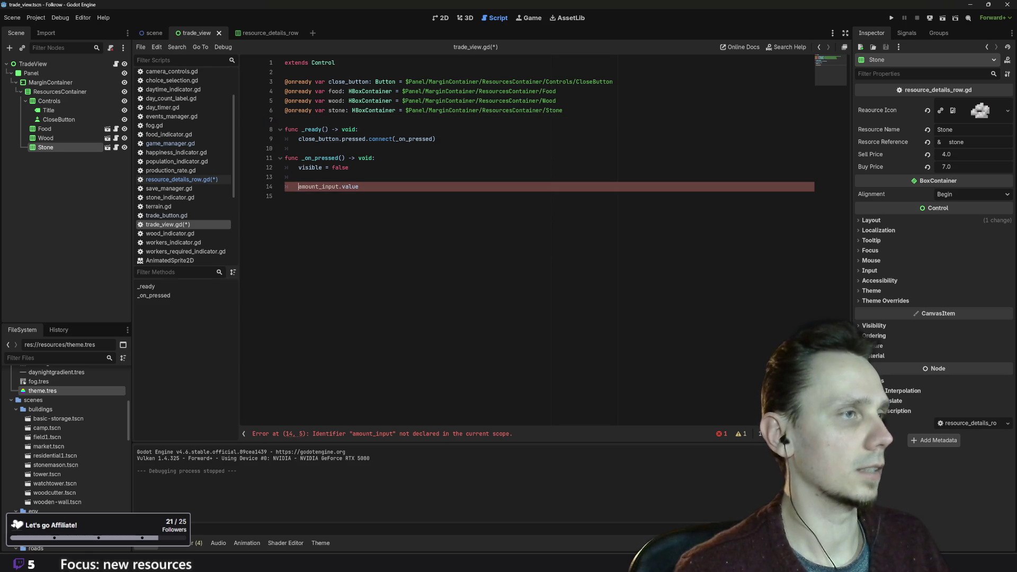
Turn the line into 'food.amount_input.value = 0'.
text(food.)
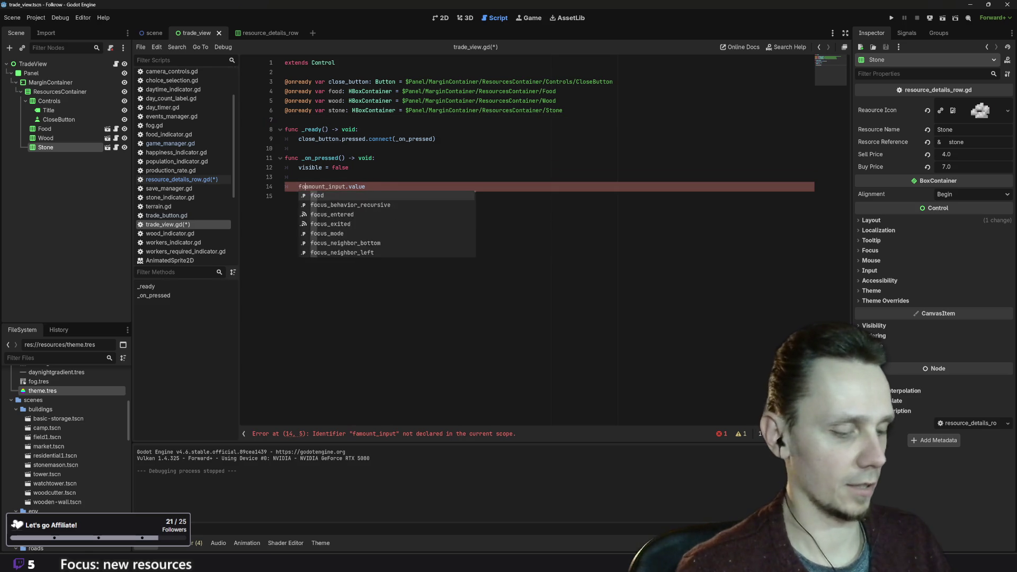
key(Escape)
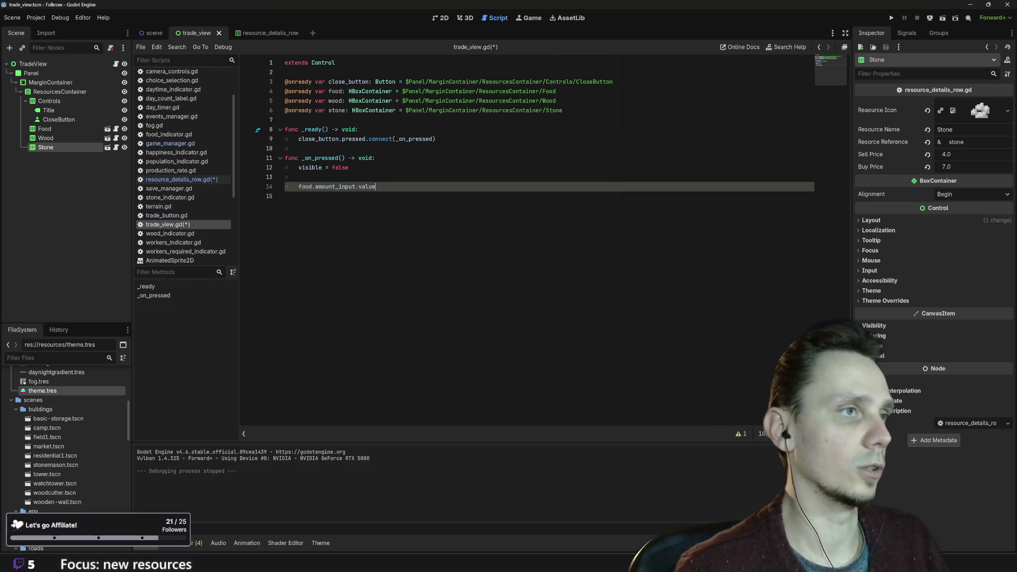
text(= 0)
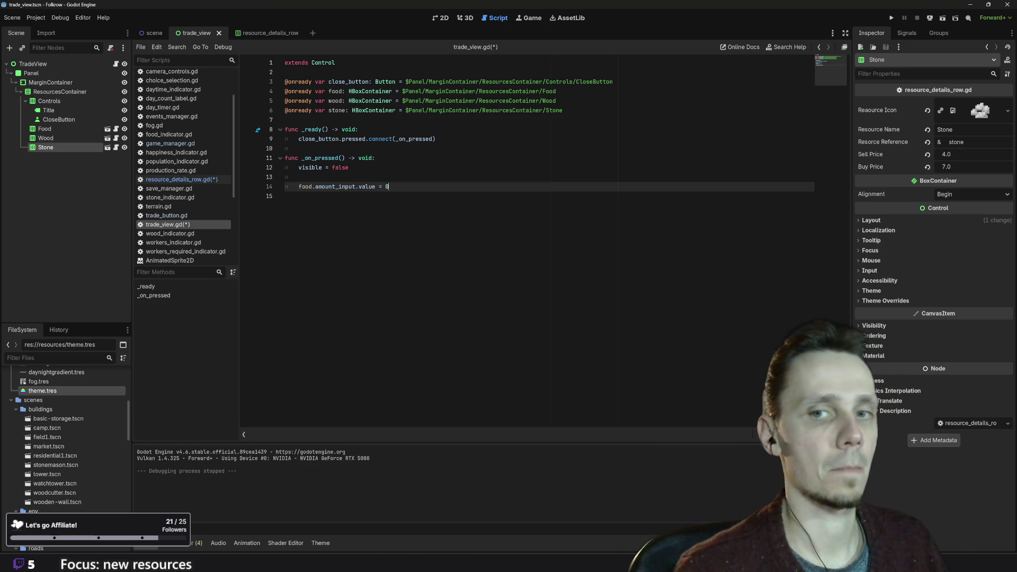
key(shift+Left)
key(shift+Left)
key(shift+Left)
key(ctrl+c)
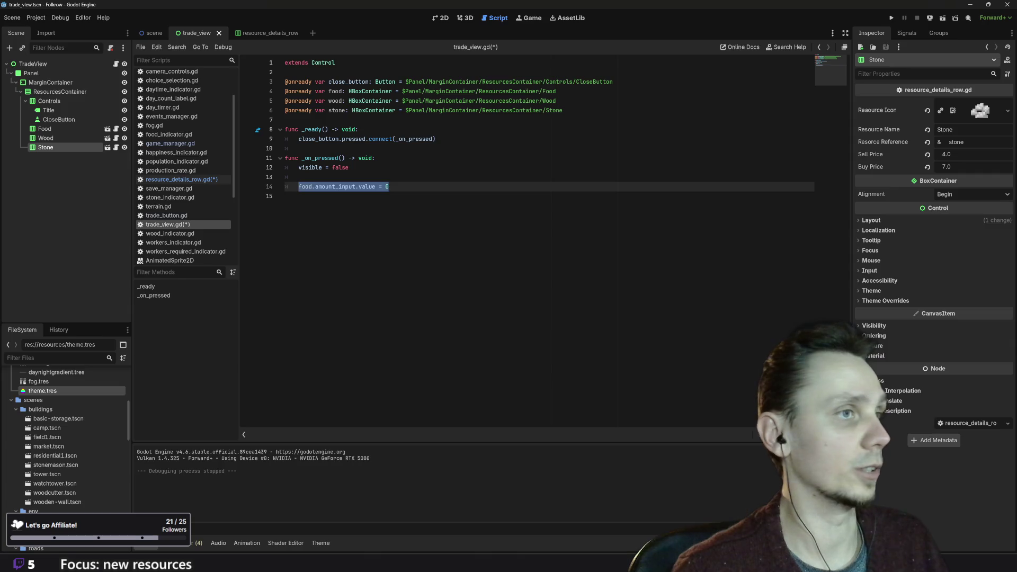
click(389, 187)
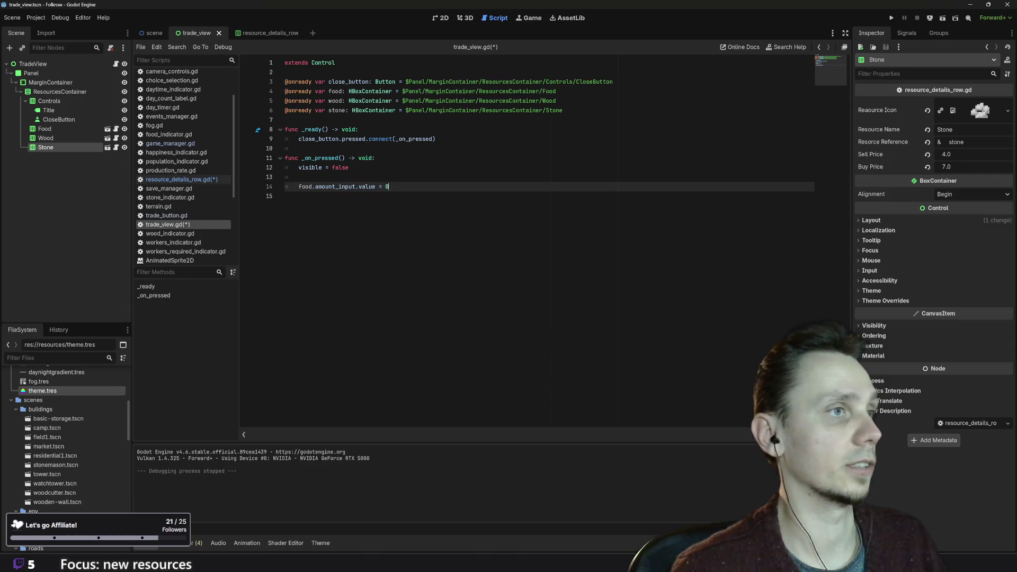
Paste two indented copies of the food reset line below it.
click(284, 196)
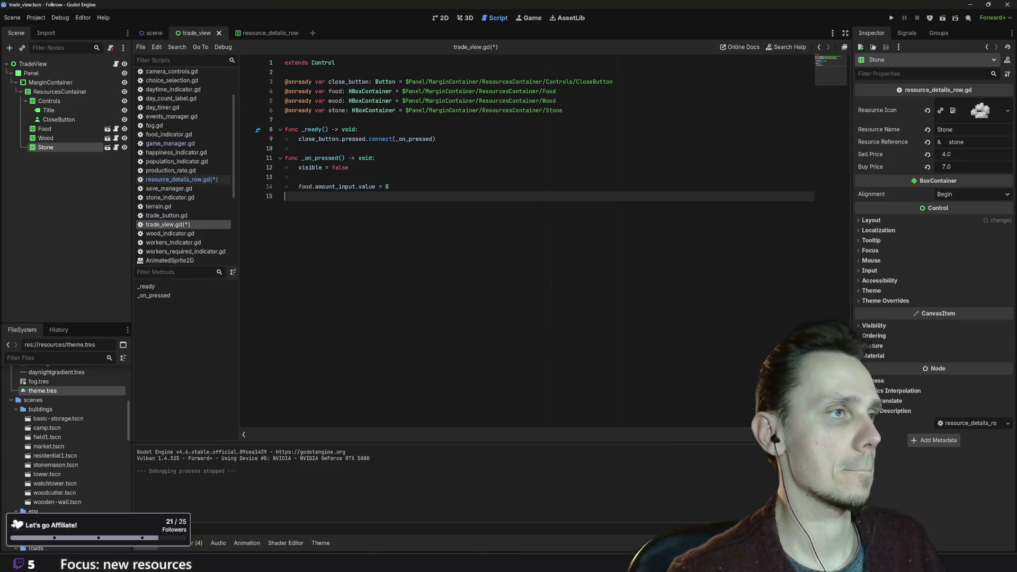
key(ctrl+v)
key(Return)
key(ctrl+v)
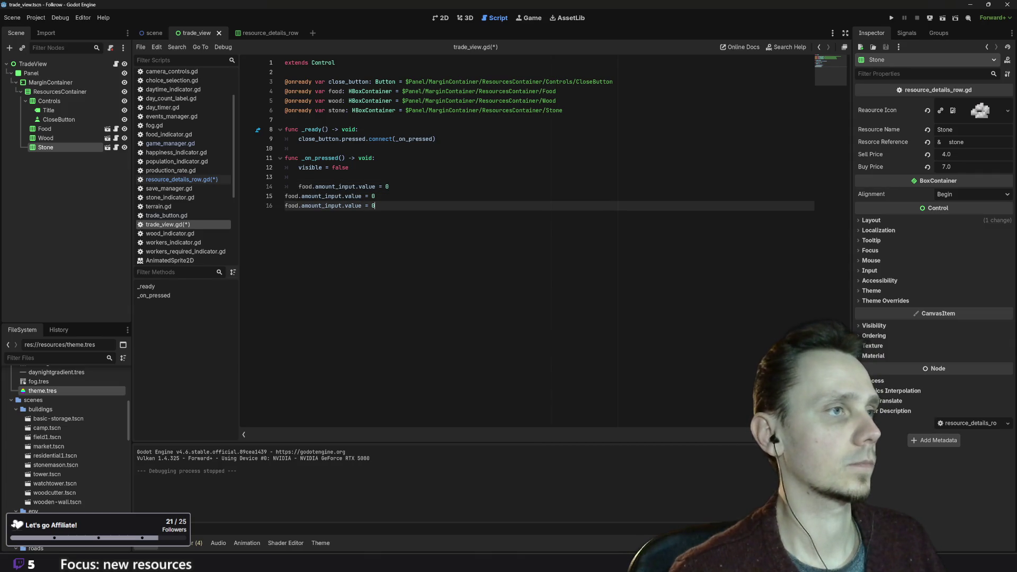
key(Up)
key(Home)
key(Tab)
key(Down)
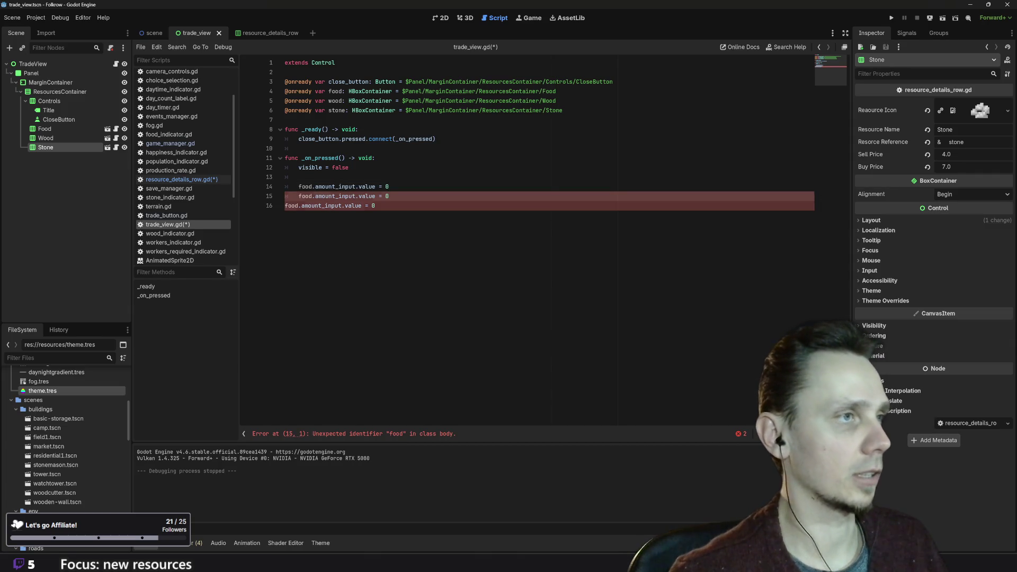
key(Tab)
Change the copies into wood and stone reset lines.
key(Up)
key(Delete)
text(w)
key(Down)
key(Left)
key(shift+Right)
key(shift+Right)
key(shift+Right)
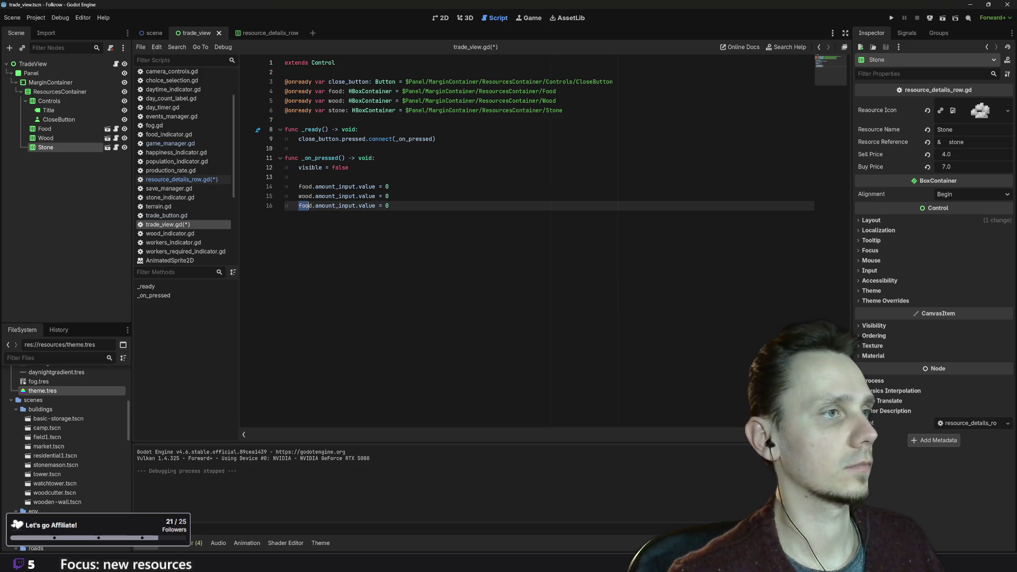
text(stone)
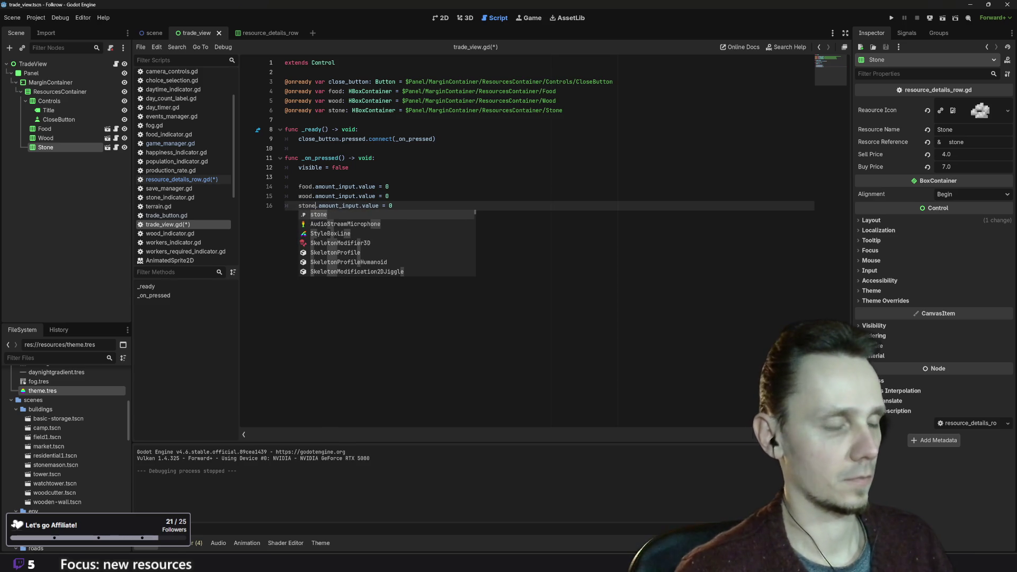
key(End)
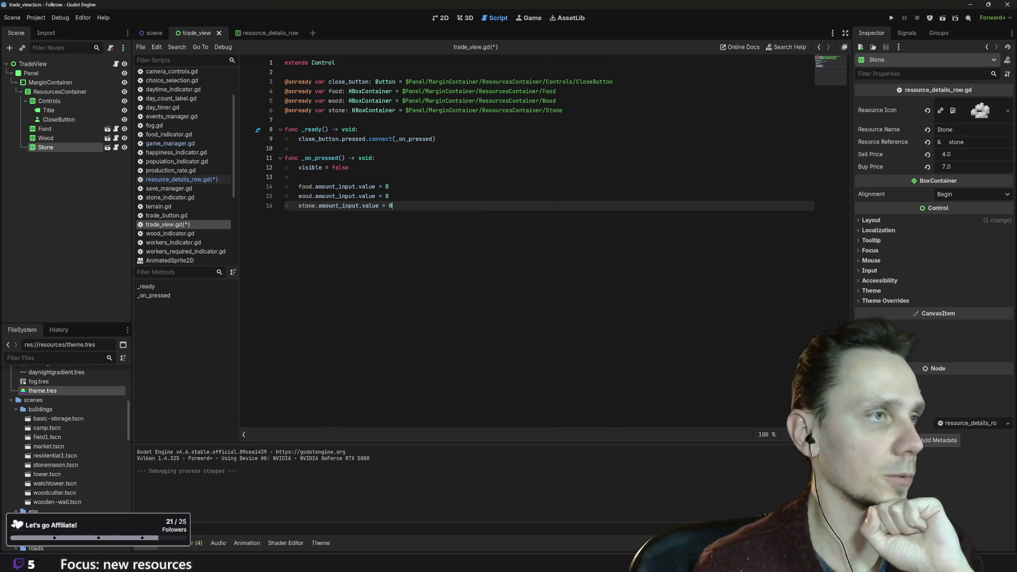
Delete the blank line 13, save with Ctrl+S and run the game with F5.
click(299, 177)
key(BackSpace)
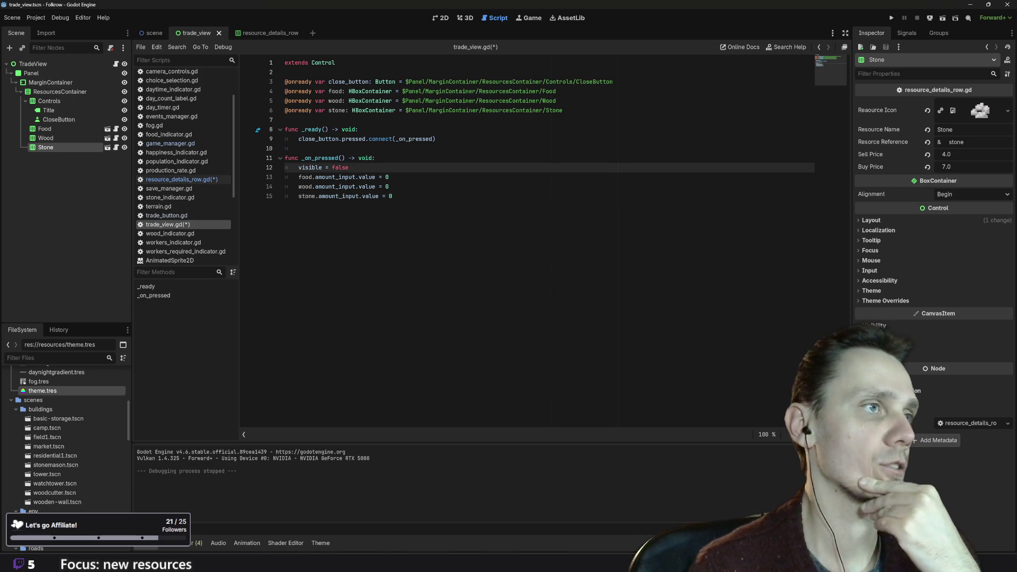
click(392, 196)
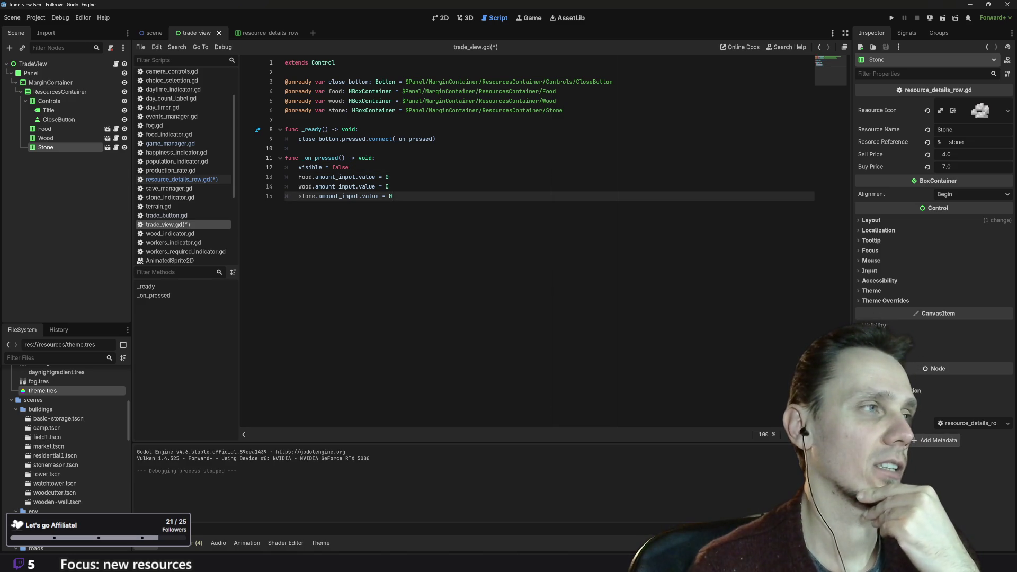
key(ctrl+s)
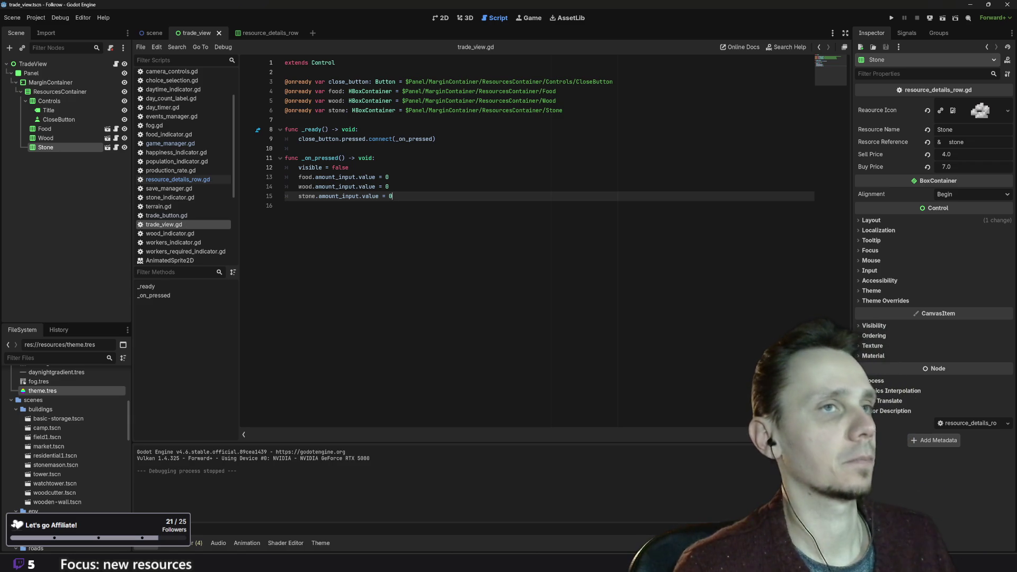
key(F5)
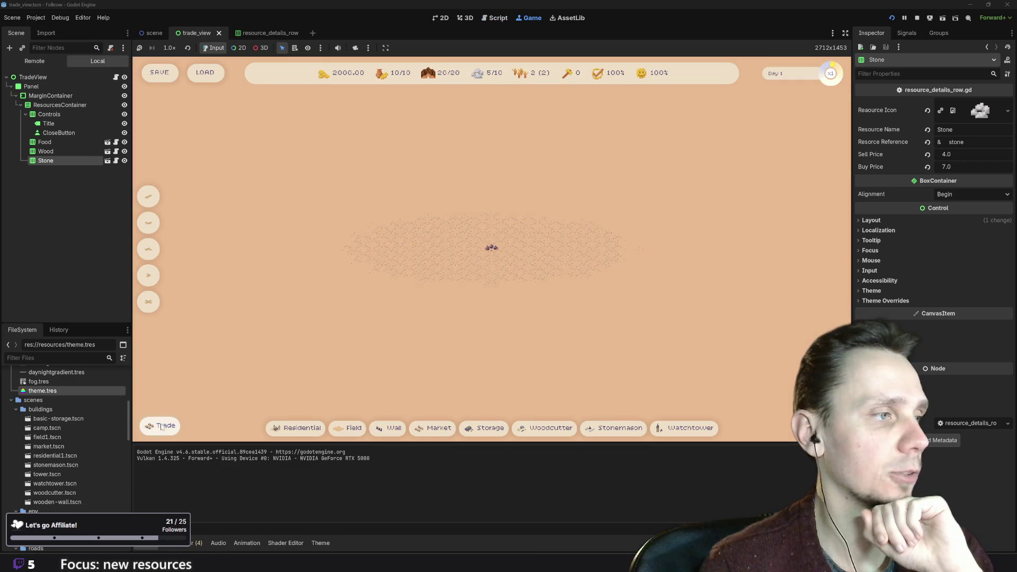
Open the trade window, set Food 3, Wood 2, Stone 1, then close it.
click(163, 426)
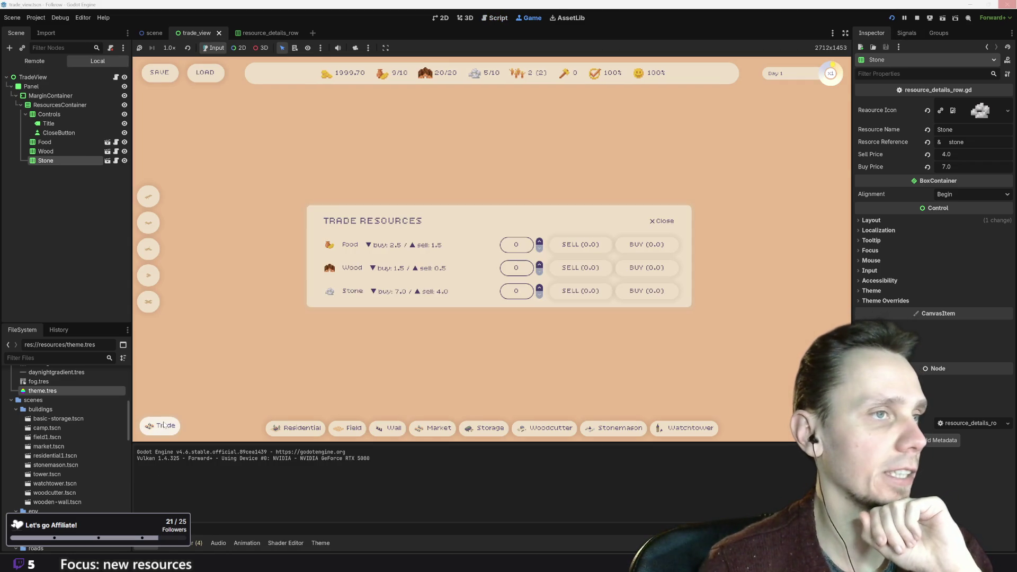
triple_click(540, 244)
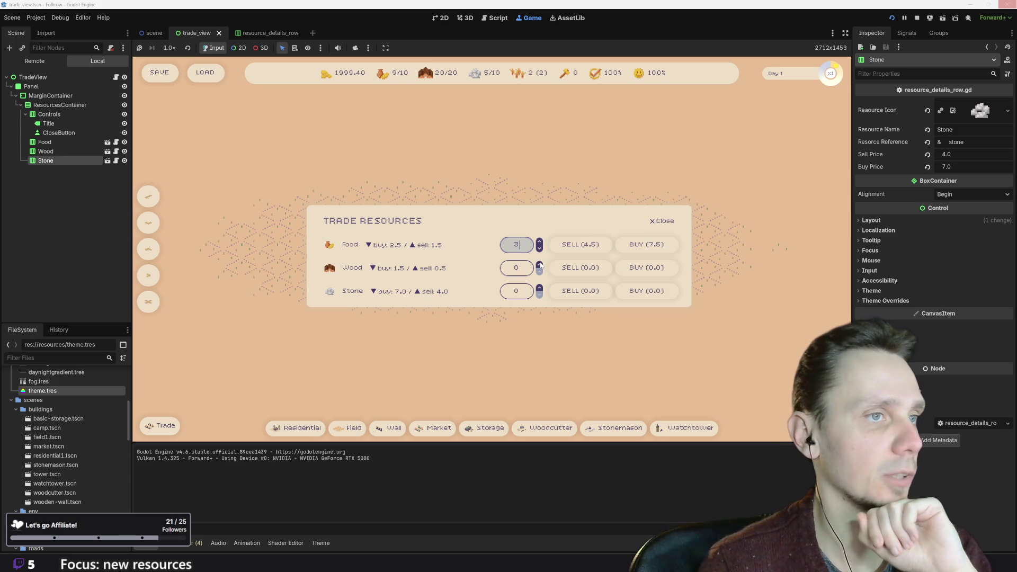
double_click(540, 265)
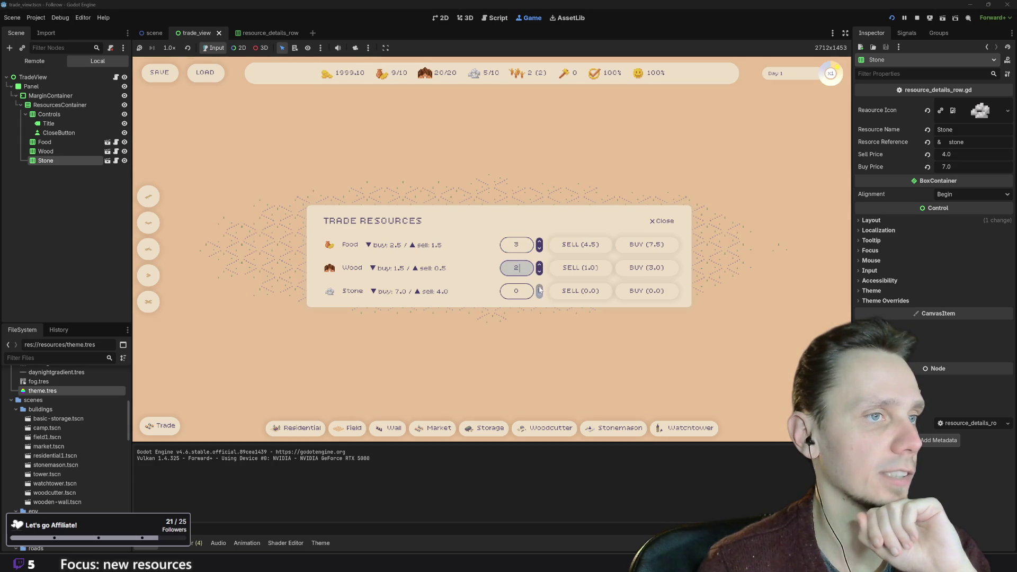
click(539, 289)
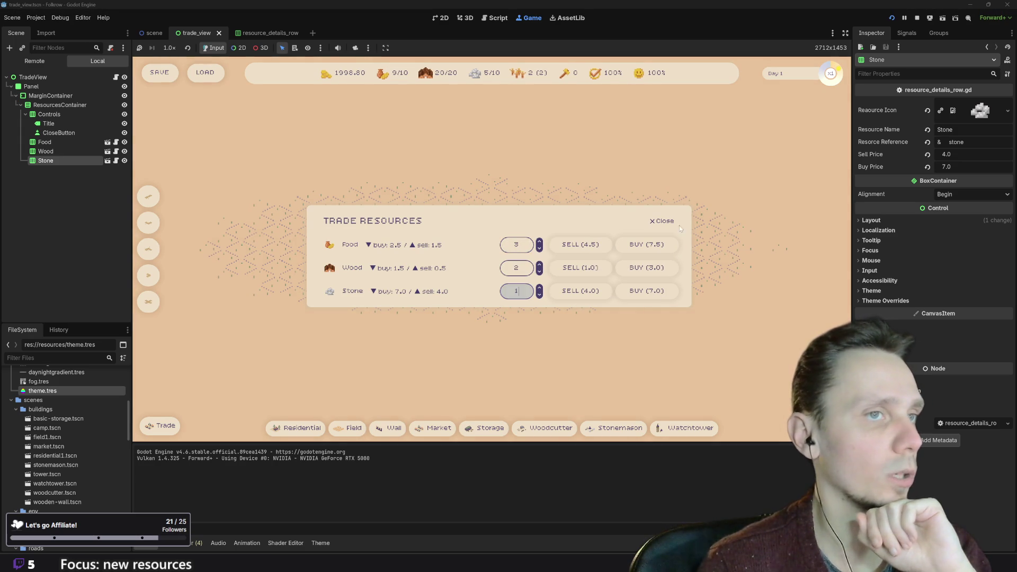
click(663, 223)
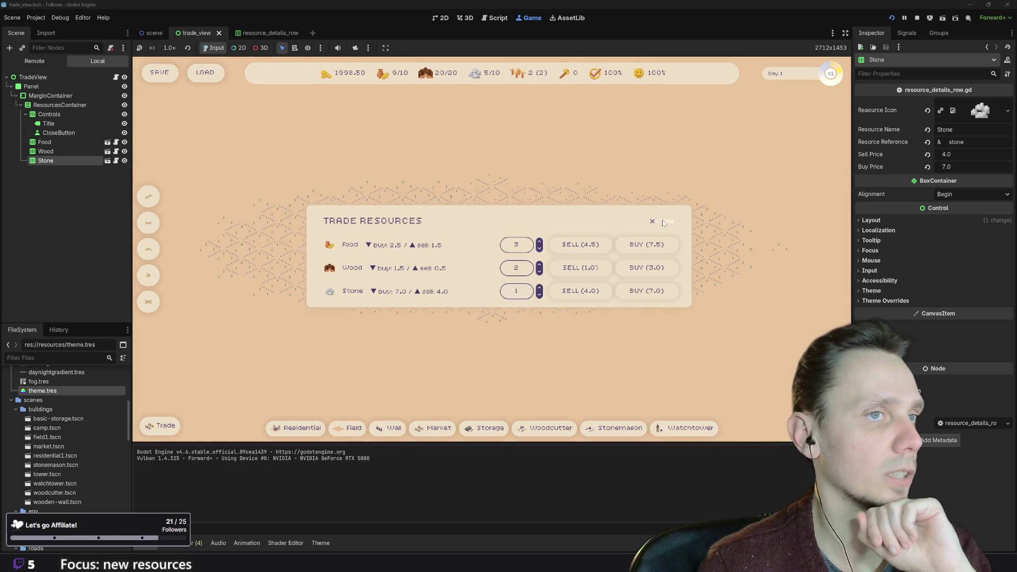
click(663, 222)
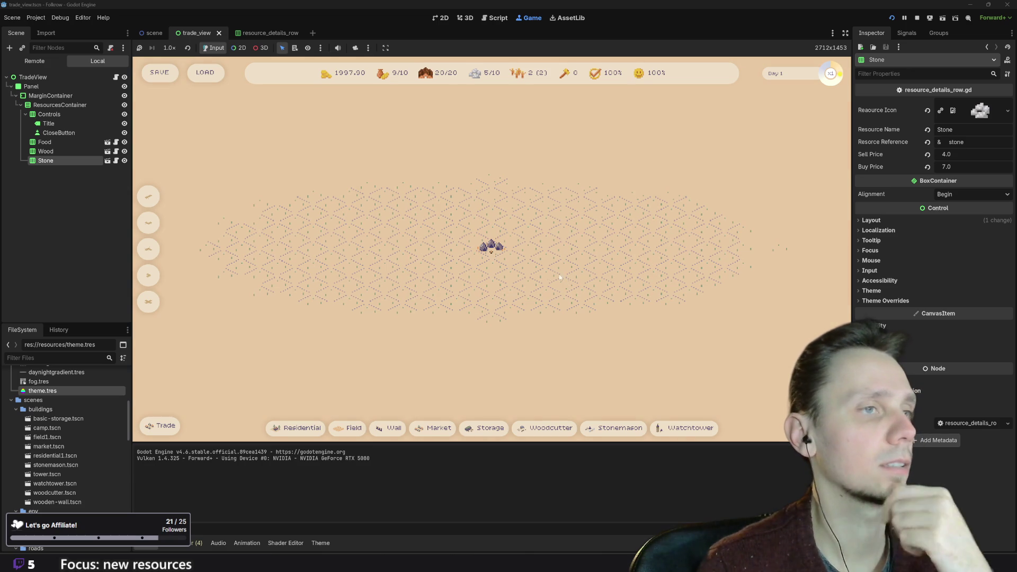
Reopen the trade window to check the zeros, enter Food 2, Wood 3, Stone 2, and close it.
click(164, 426)
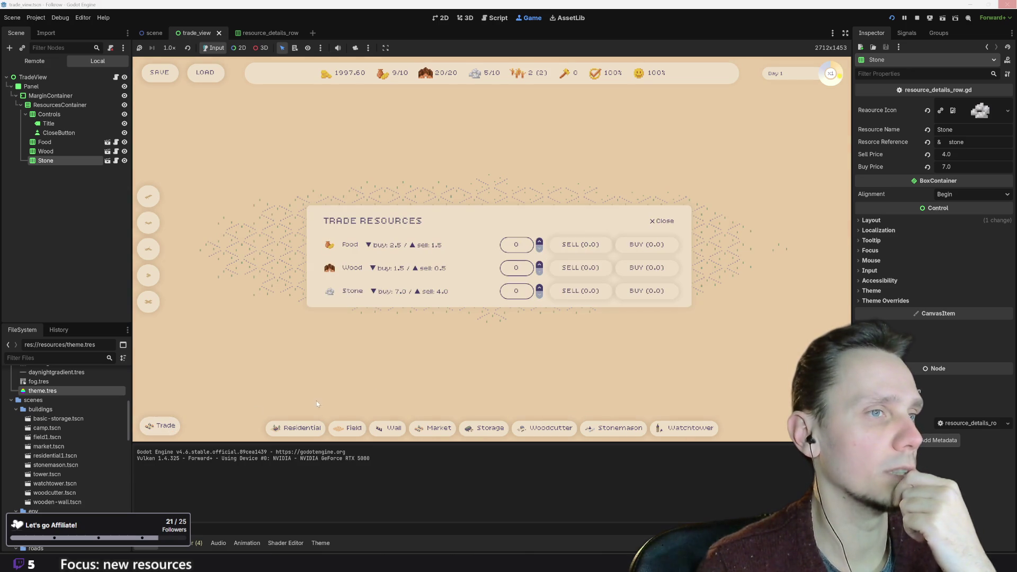
click(539, 242)
click(539, 241)
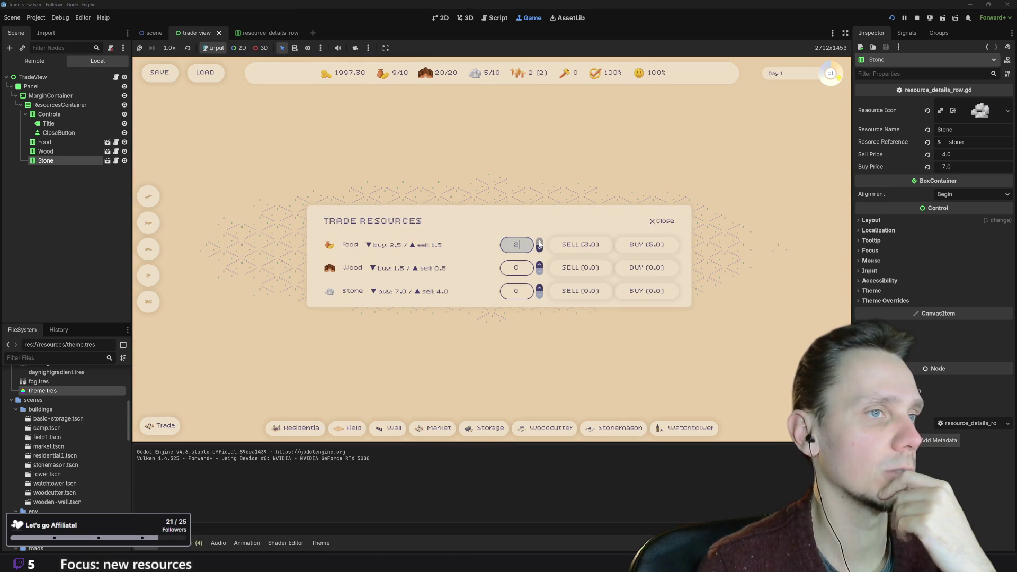
click(538, 268)
click(539, 267)
click(539, 290)
click(539, 290)
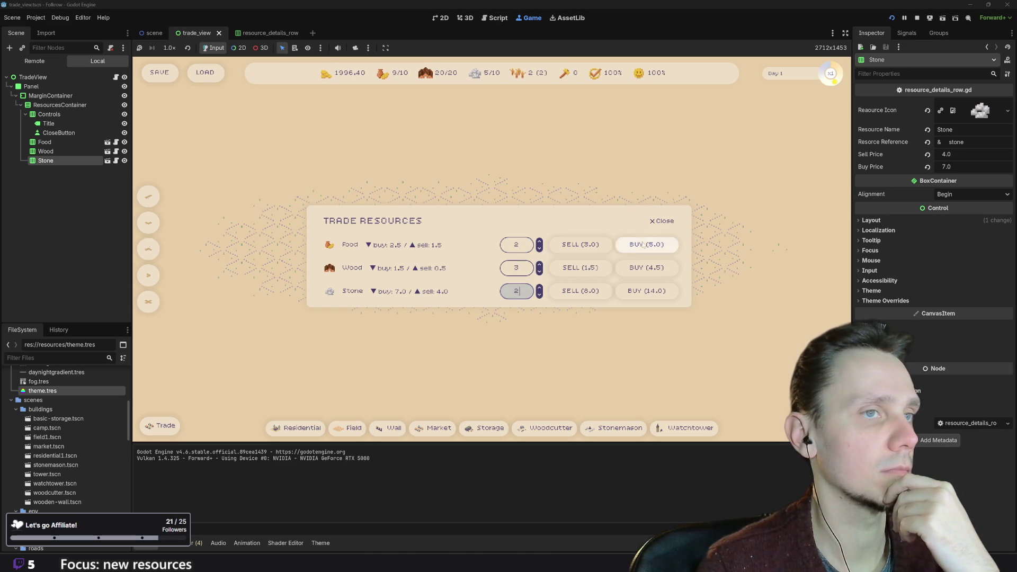
click(665, 223)
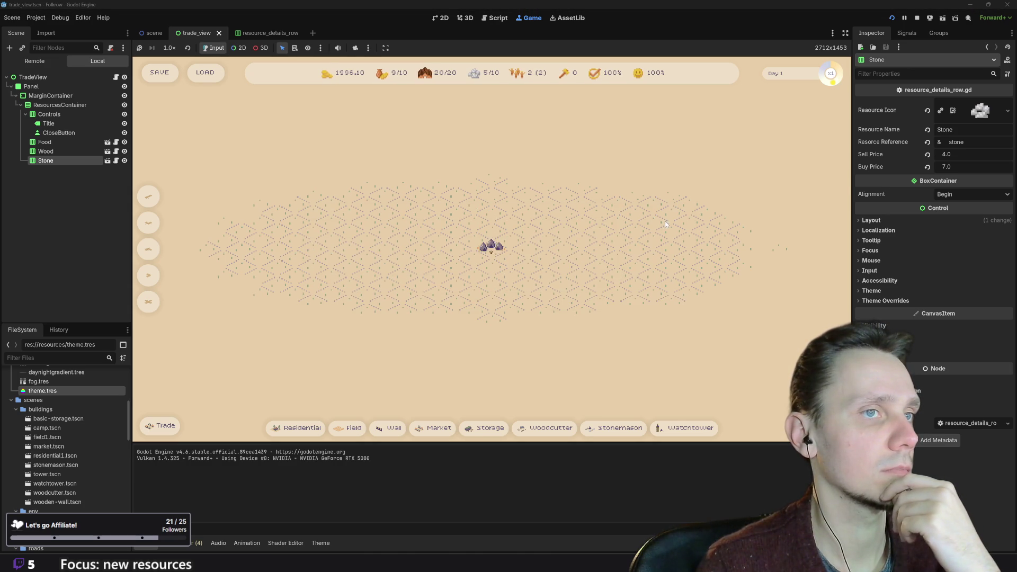
Reopen the trade window and set Food 2, Wood 1, Stone 1.
click(177, 422)
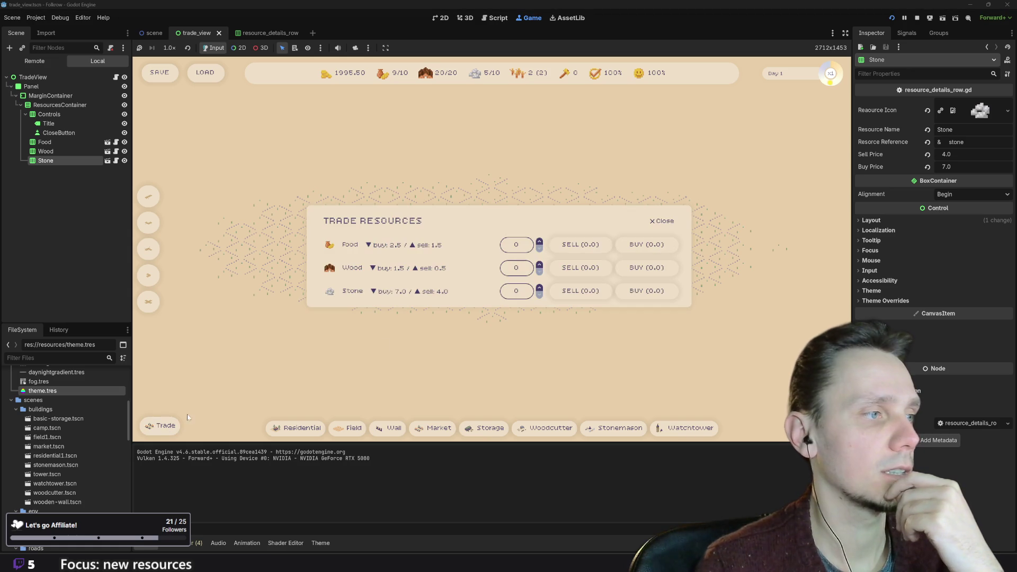
click(540, 242)
click(539, 241)
click(539, 266)
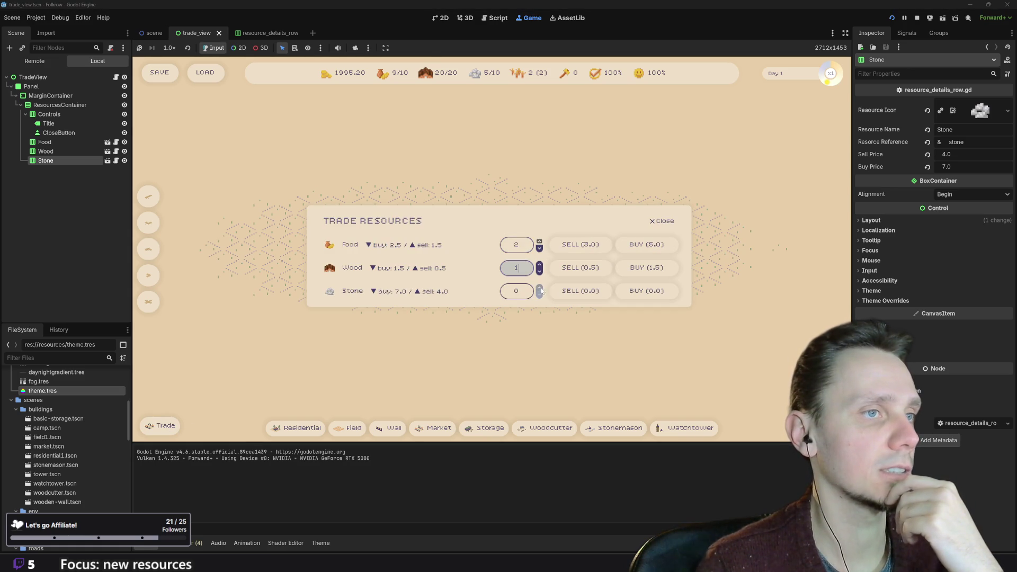
click(539, 287)
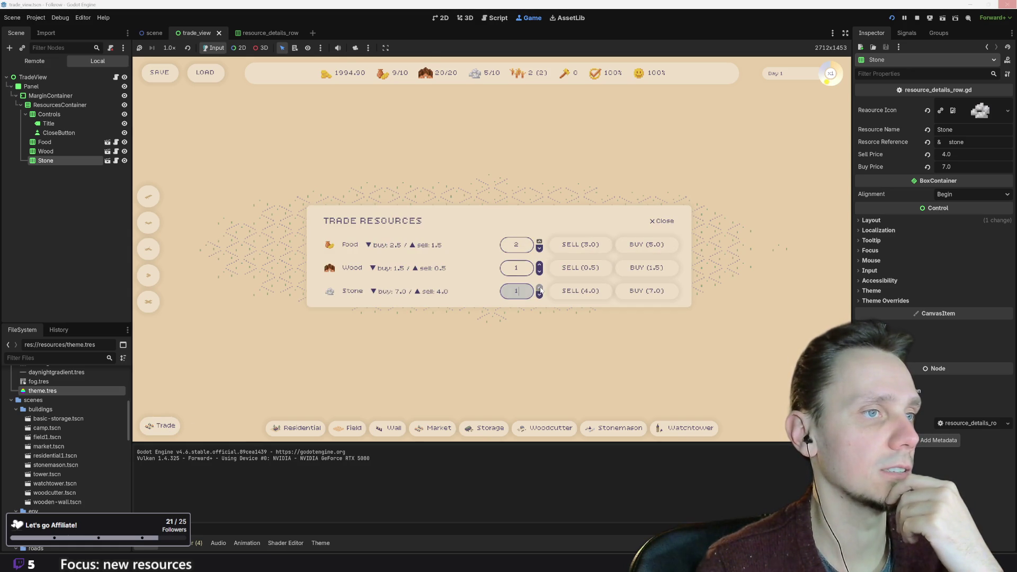
Toggle the window with the Trade button three times, then briefly switch to Linear and back.
click(161, 430)
click(162, 429)
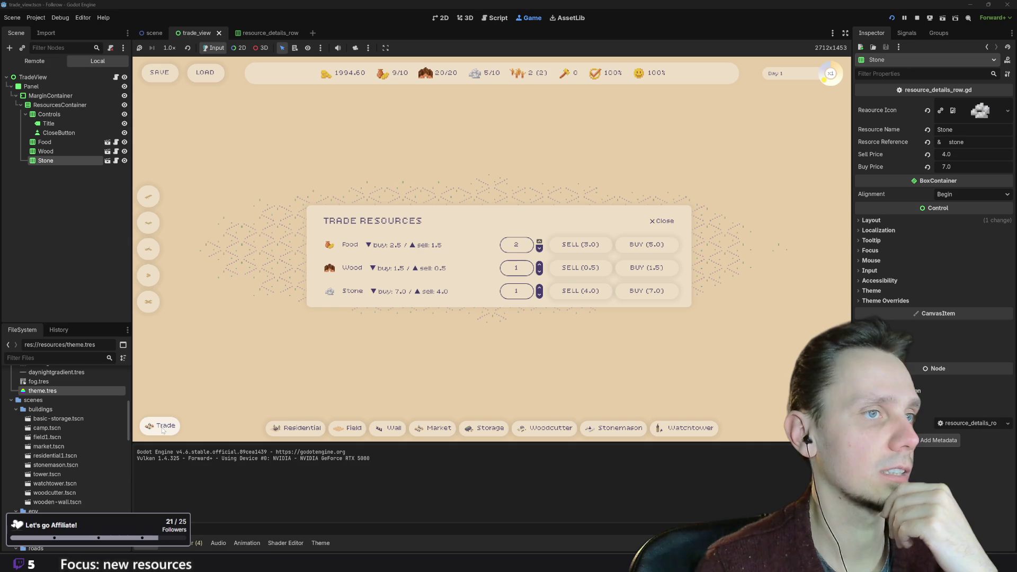
click(163, 429)
click(167, 429)
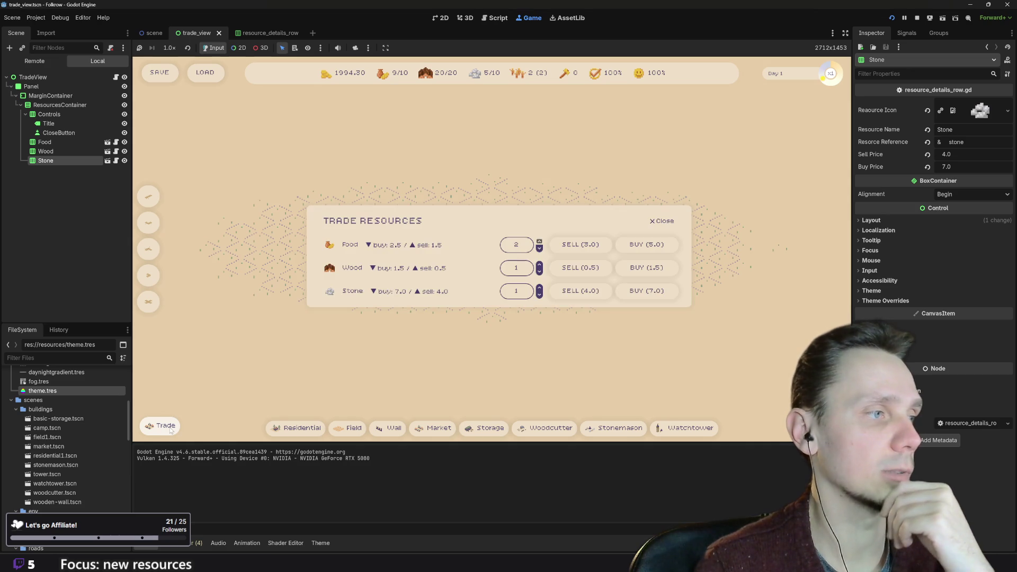
click(170, 430)
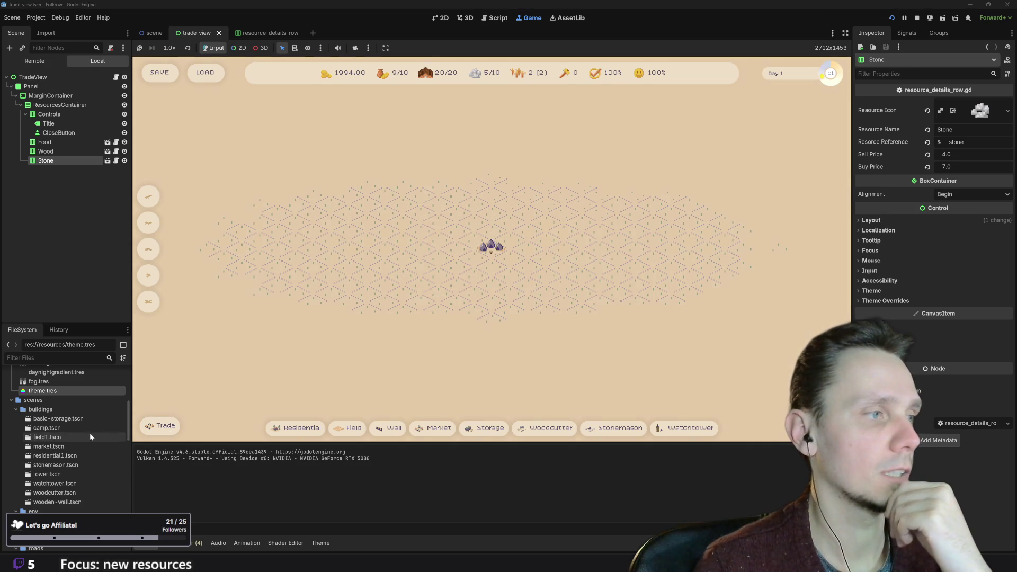
click(148, 430)
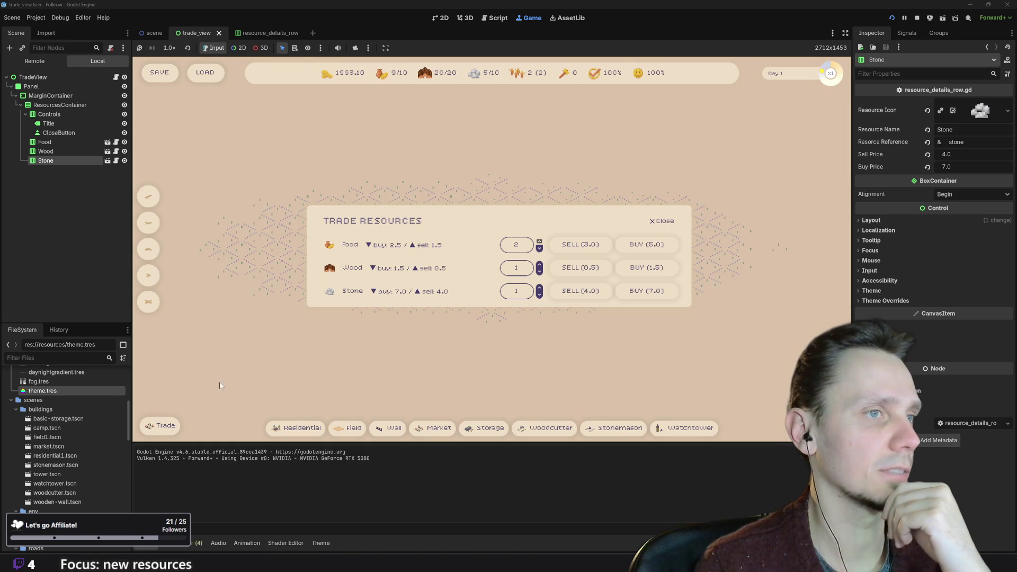
key(alt+Tab)
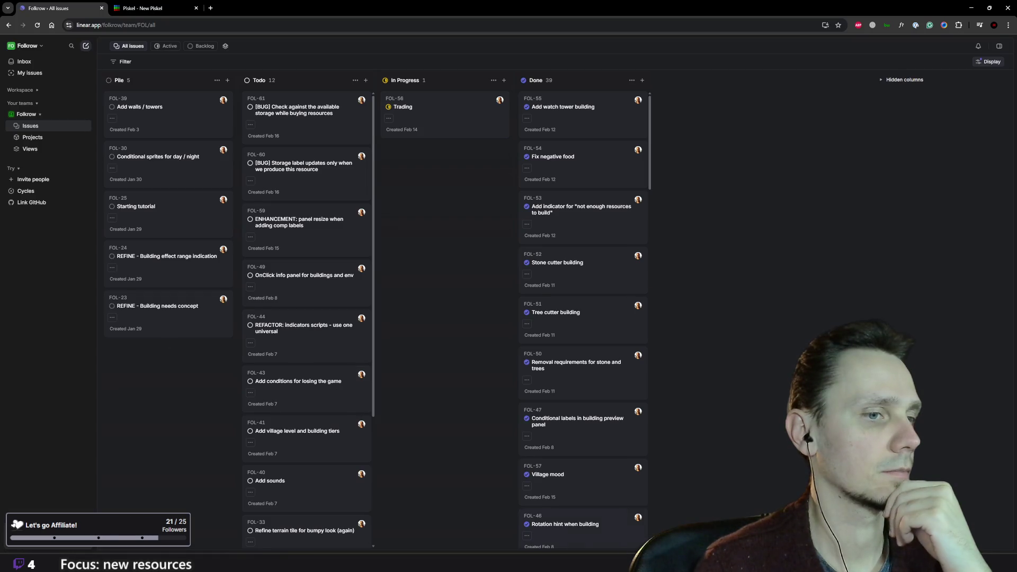
mouse_move(621, 551)
click(623, 521)
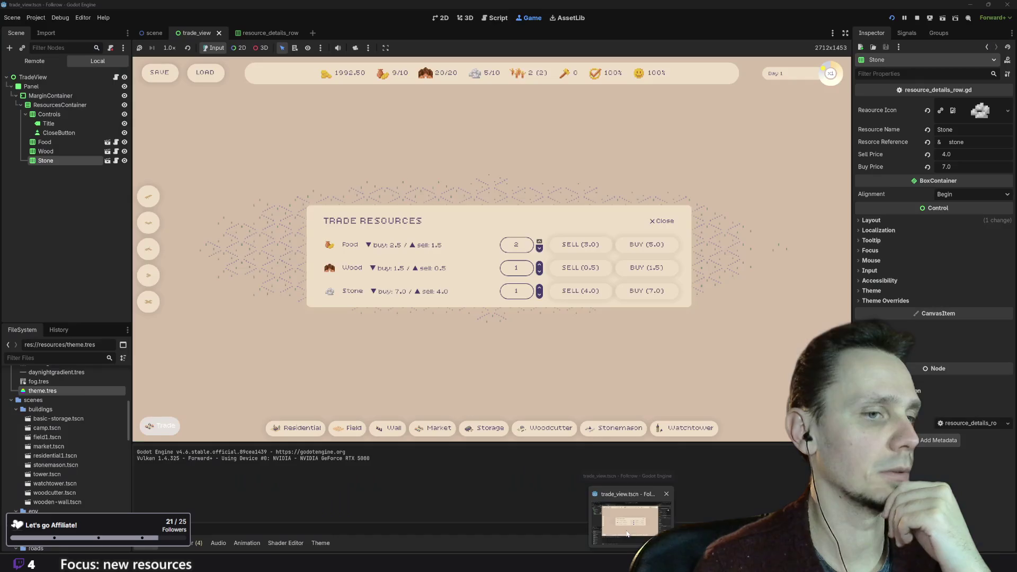
Toggle the trade window twice more, close it, and stop the running game.
click(168, 434)
click(163, 432)
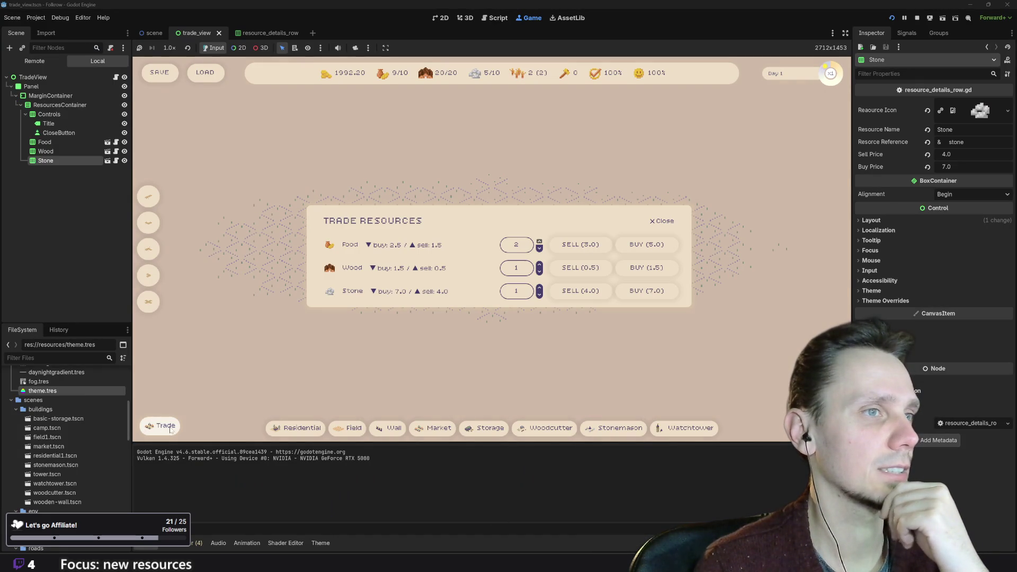
click(164, 430)
click(165, 431)
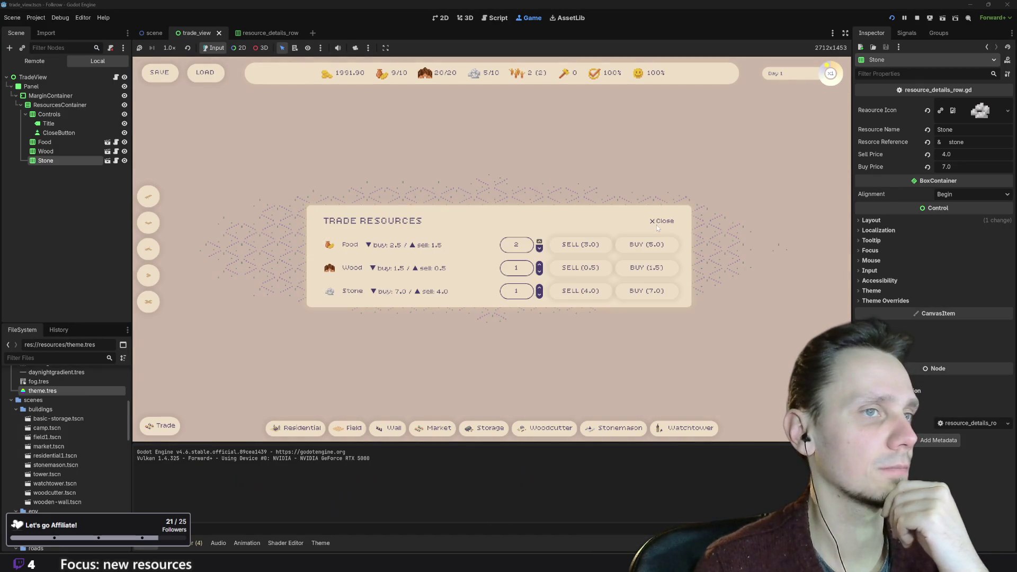
click(663, 222)
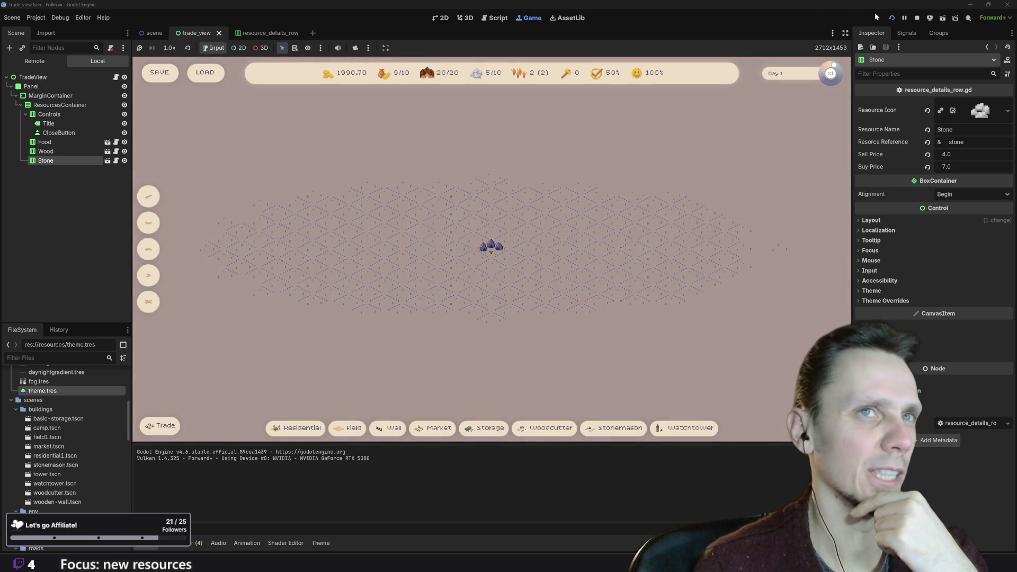
click(917, 18)
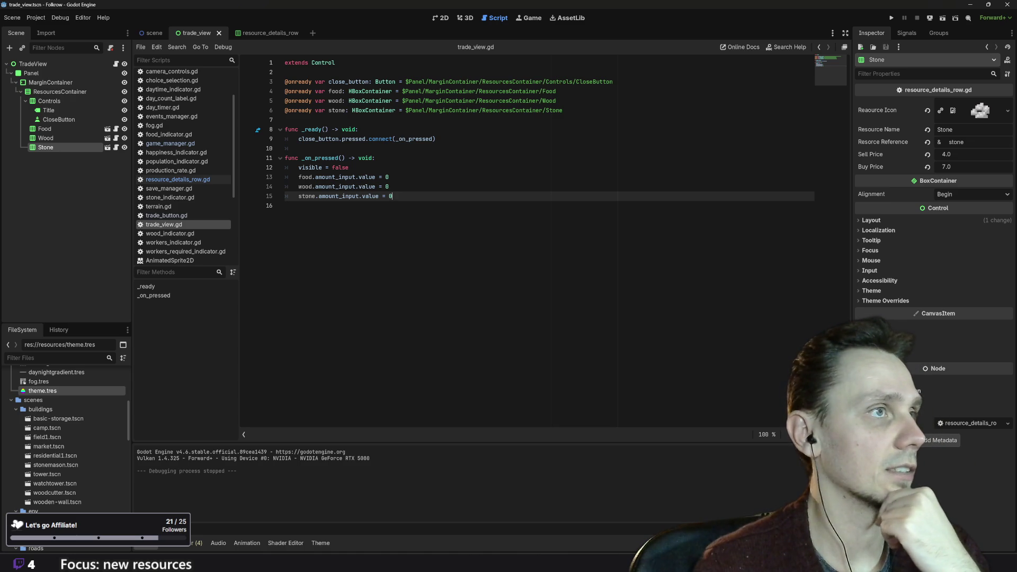
Select the three amount reset lines in trade_view.gd, then switch to the main 'scene' tab.
key(shift+Up)
key(shift+Up)
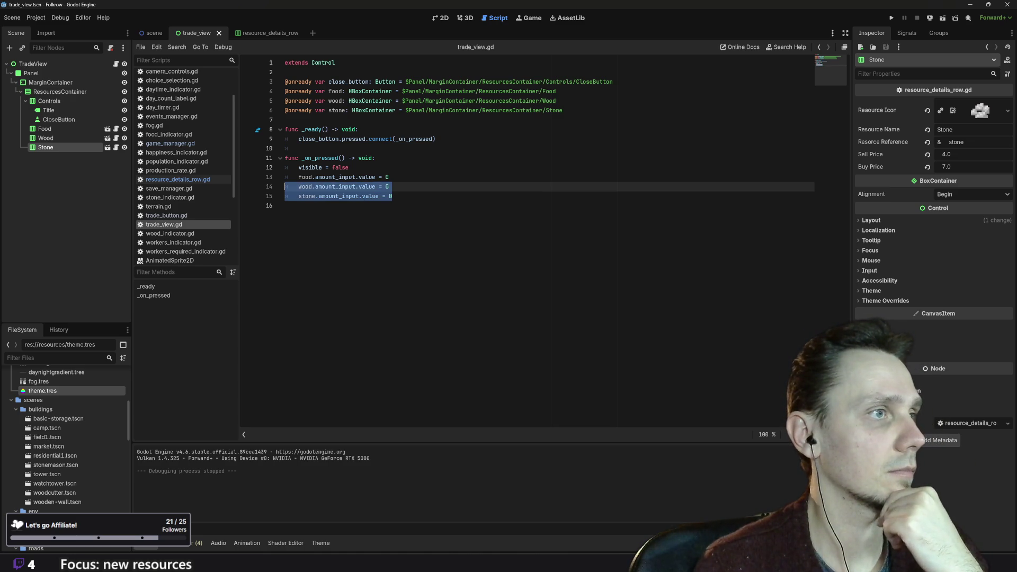
key(shift+Home)
key(ctrl+c)
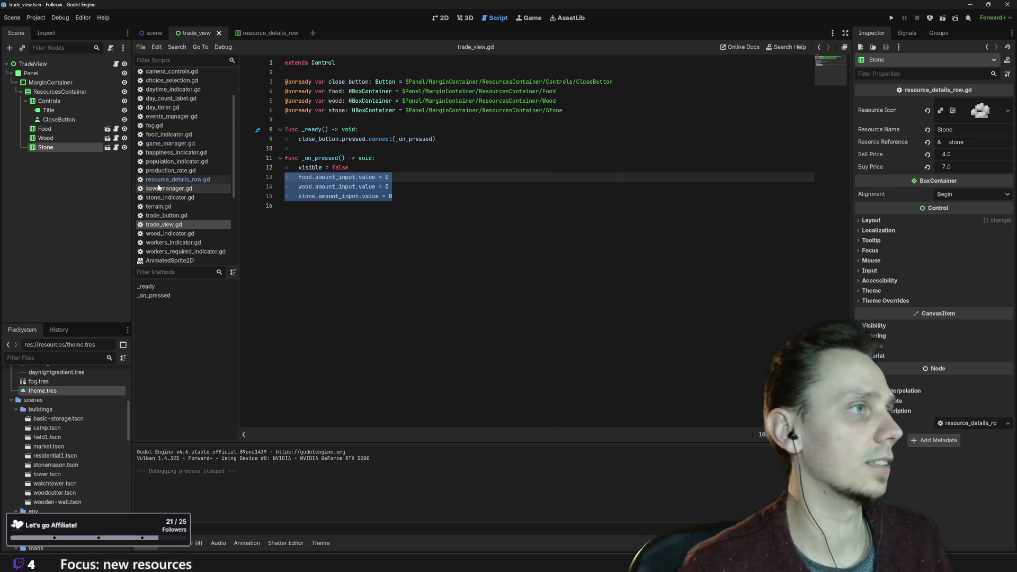
scroll(179, 192, up, 3)
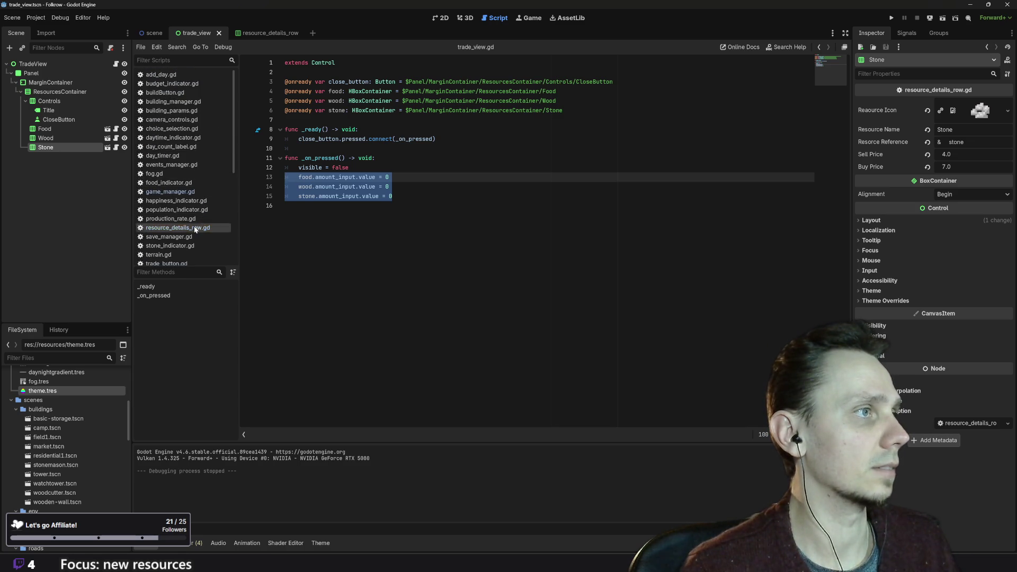
scroll(207, 225, down, 10)
scroll(201, 204, up, 6)
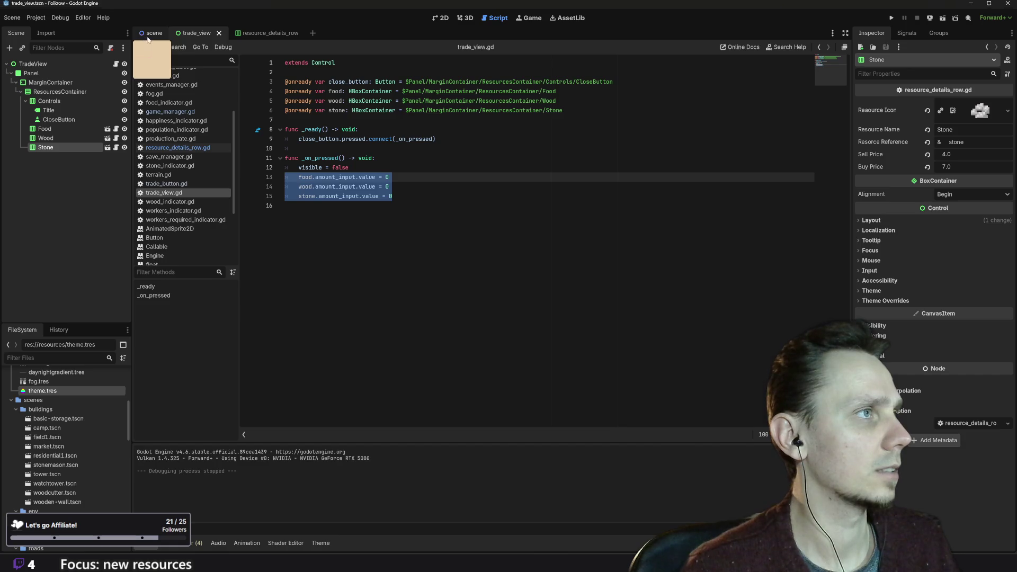
click(152, 33)
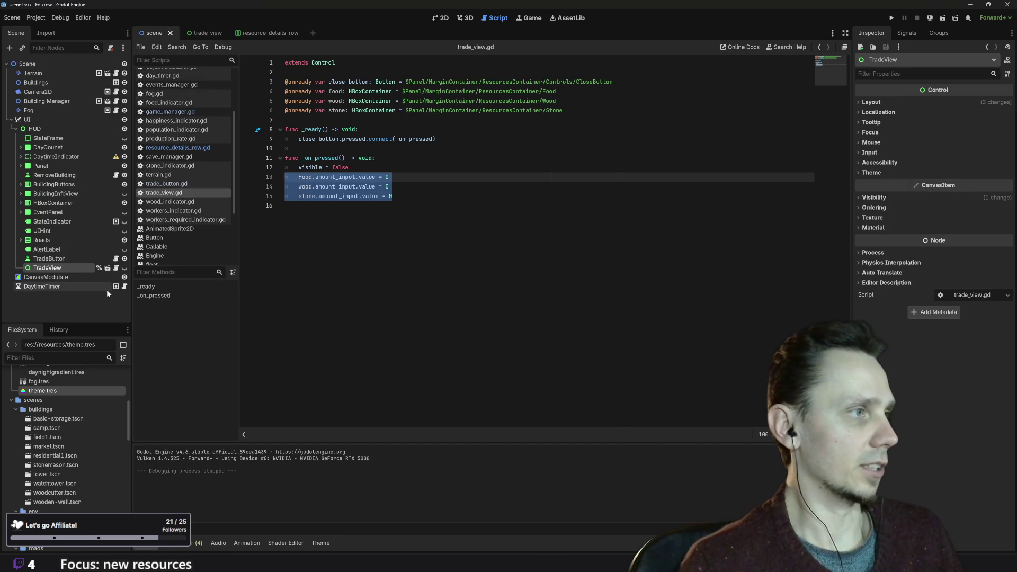
Open trade_button.gd and paste the three reset lines under visible = false.
click(117, 259)
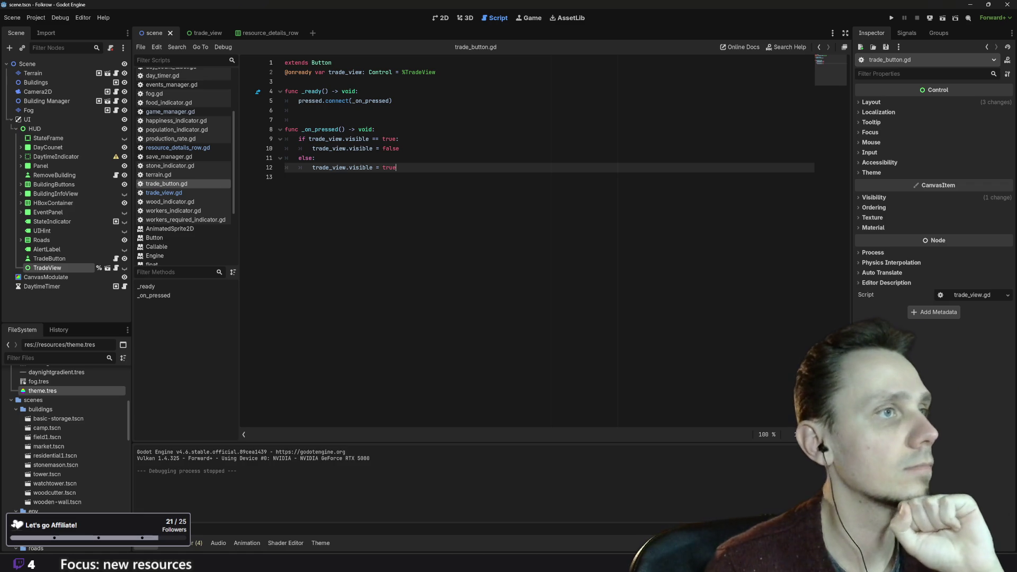
click(399, 149)
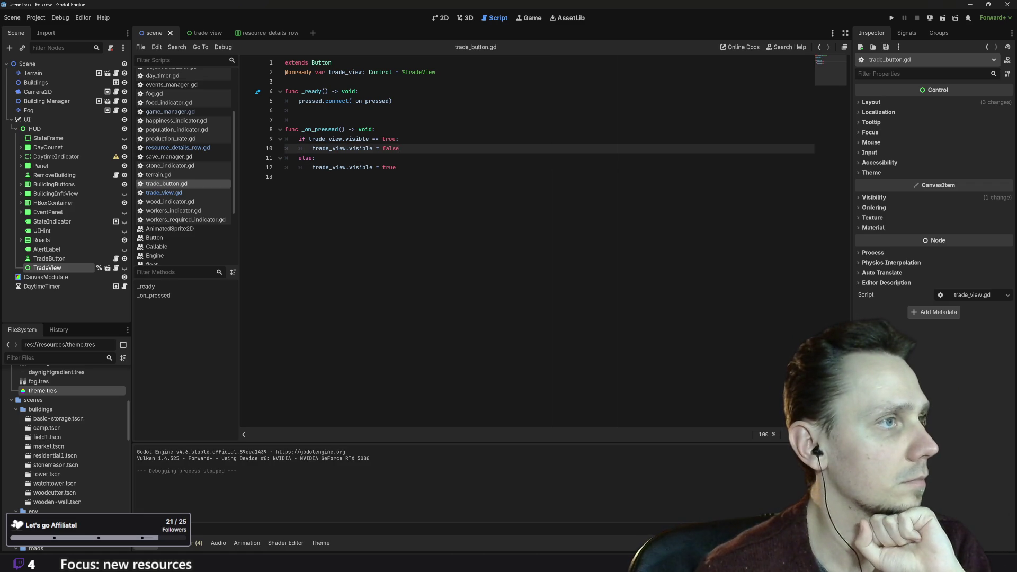
key(Return)
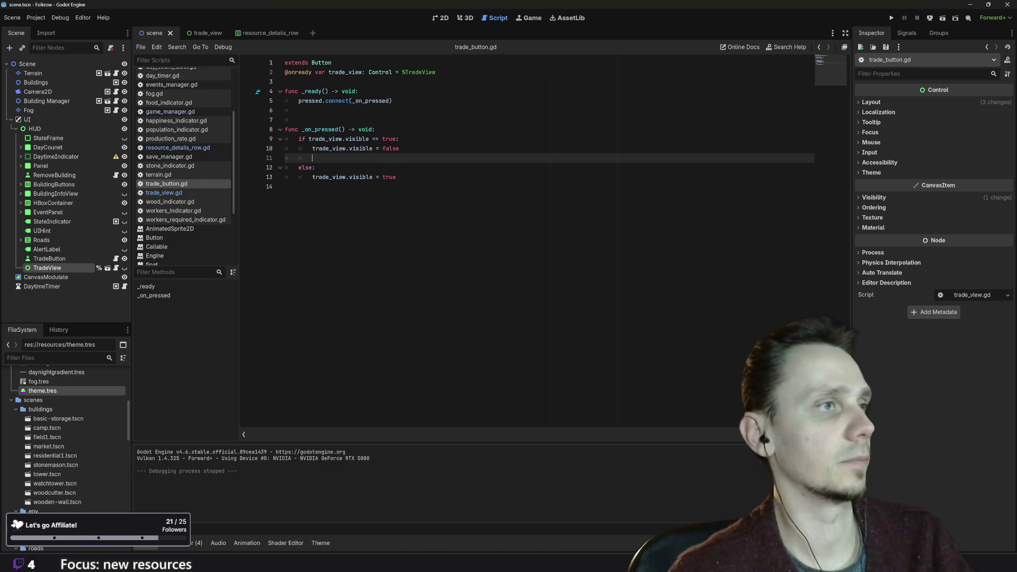
key(ctrl+v)
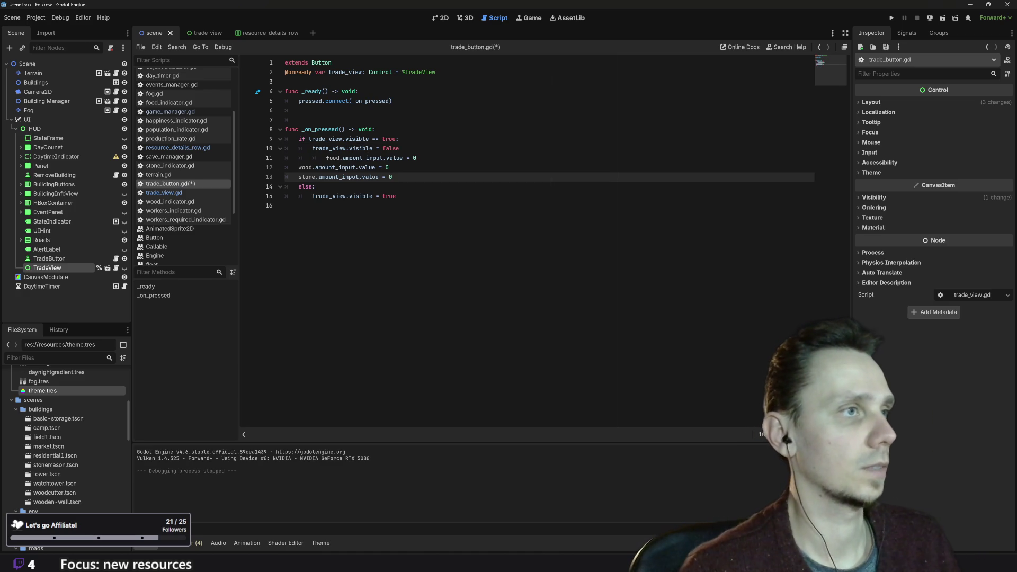
Fix the indentation of the food, wood and stone reset lines under the hide branch.
click(328, 158)
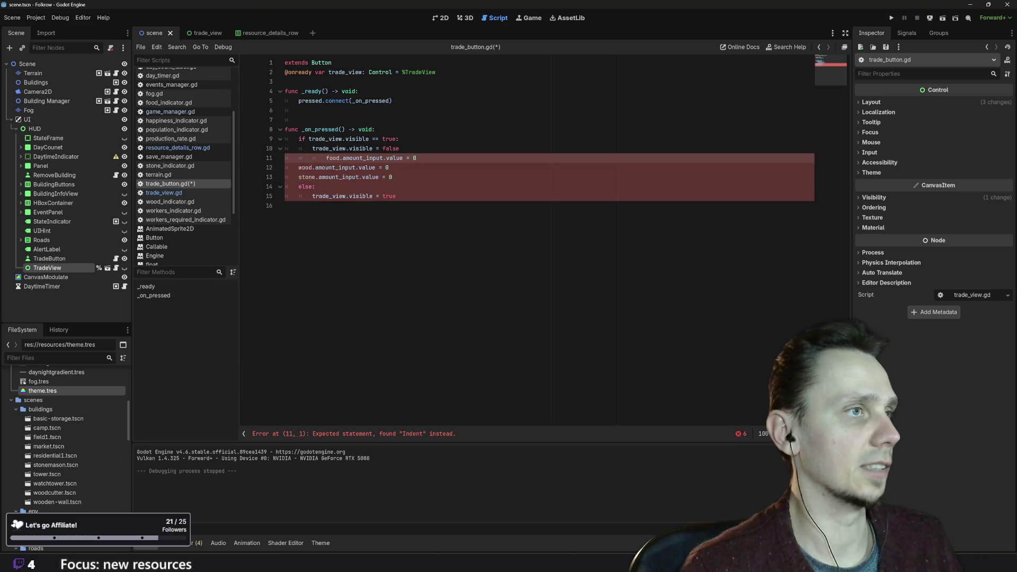
key(BackSpace)
click(299, 167)
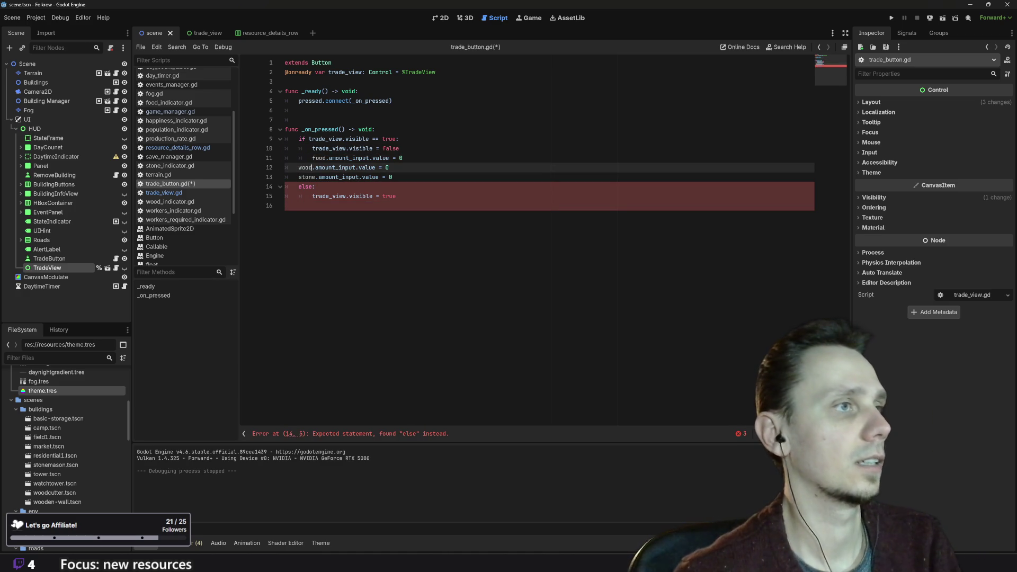
key(Tab)
key(Down)
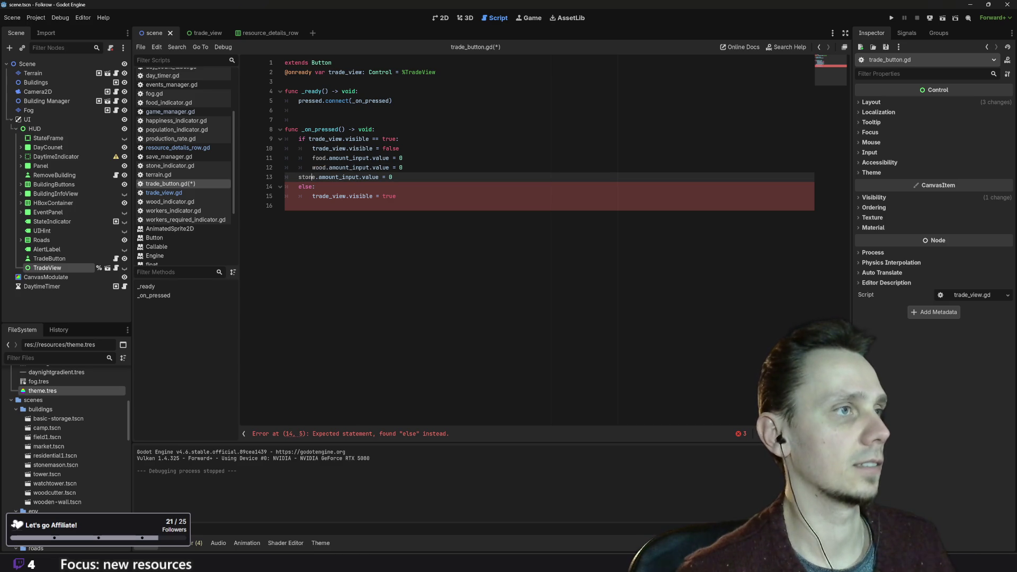
key(Tab)
key(Up)
key(Up)
key(Up)
Prefix each reset line with 'trade_view.', then save and run the game.
key(Down)
key(shift+Right)
key(shift+Right)
key(shift+Right)
key(ctrl+c)
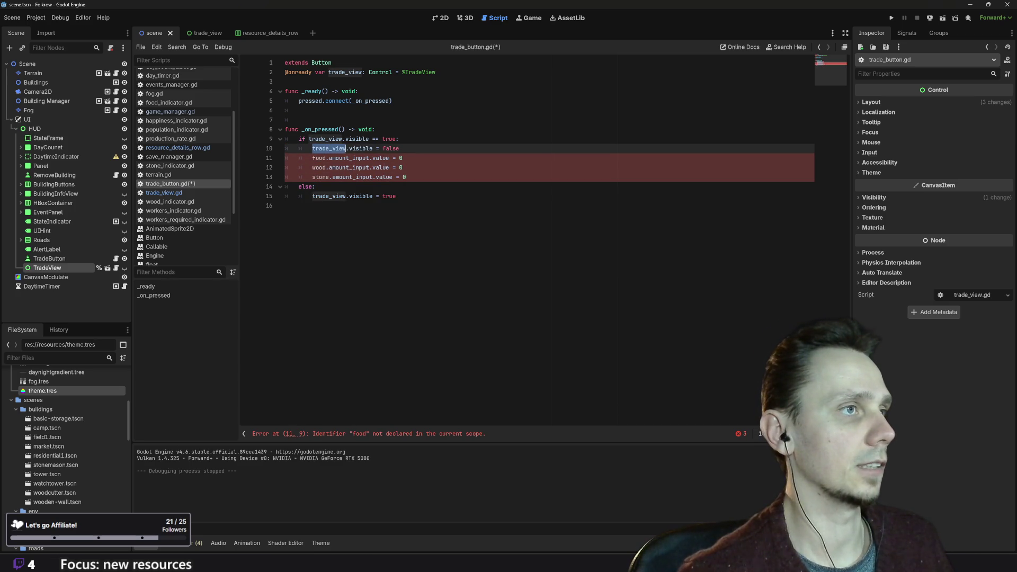
key(Down)
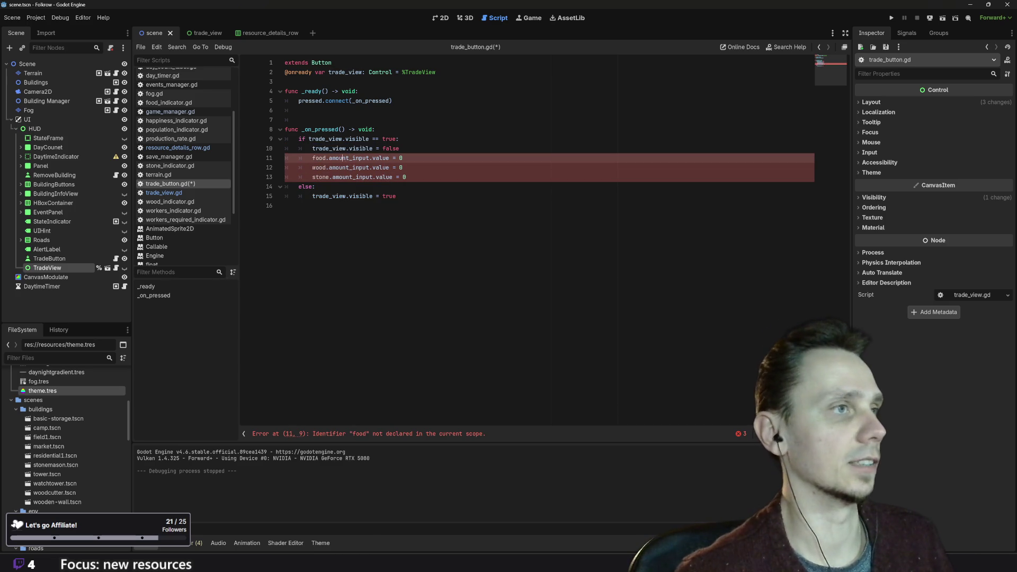
key(Down)
key(Down)
key(ctrl+v)
key(Up)
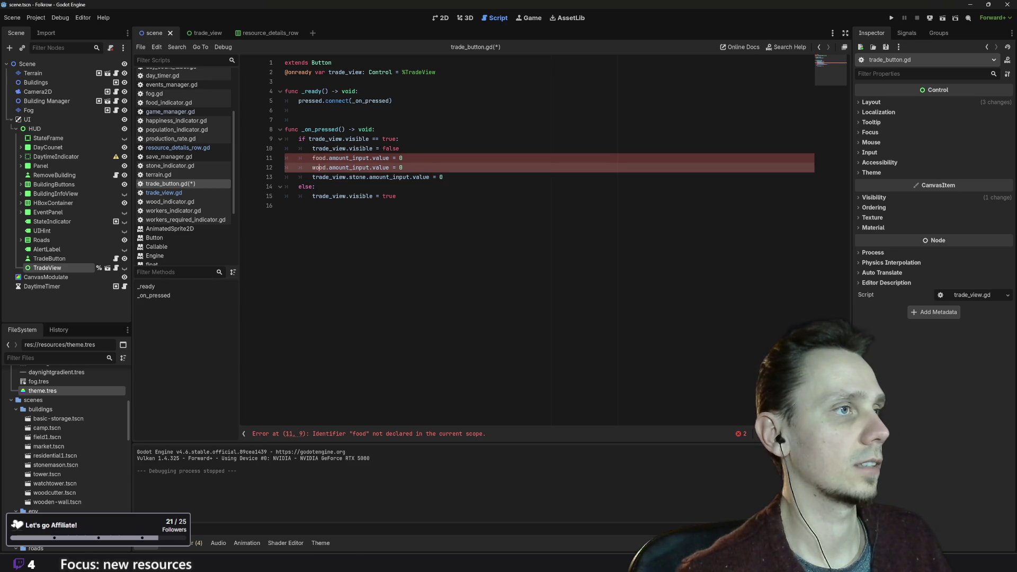
key(ctrl+v)
key(Up)
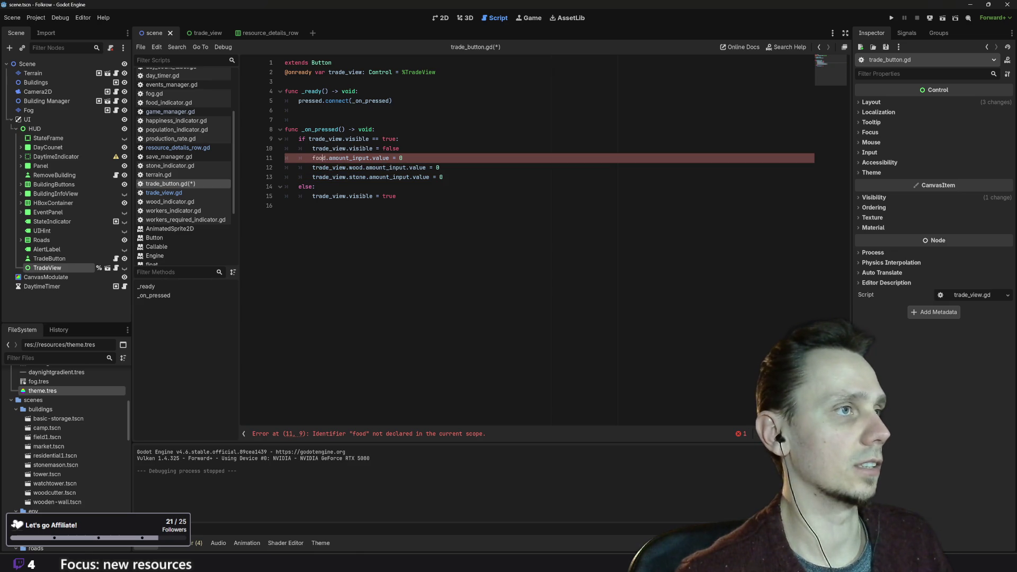
key(ctrl+v)
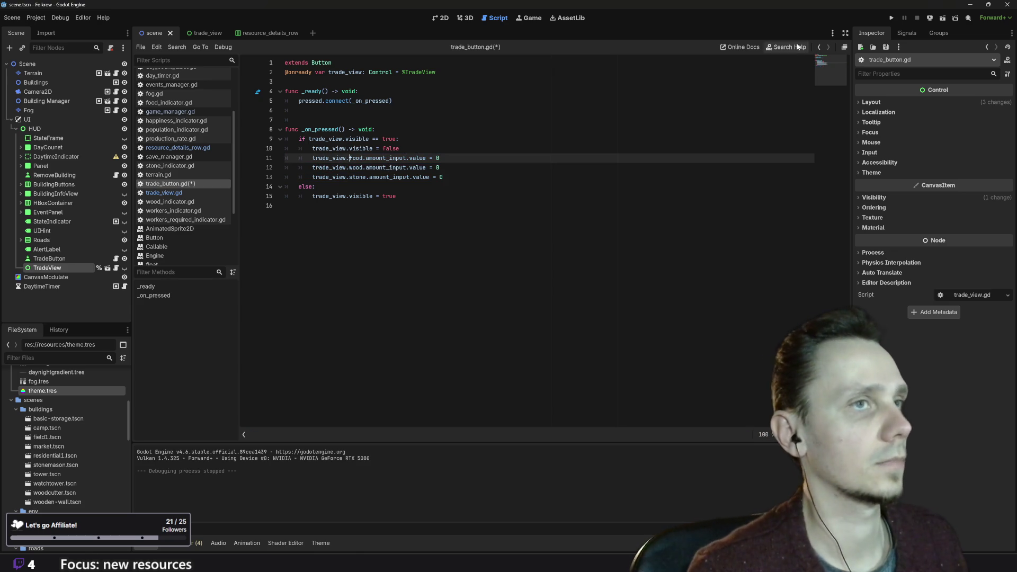
click(894, 17)
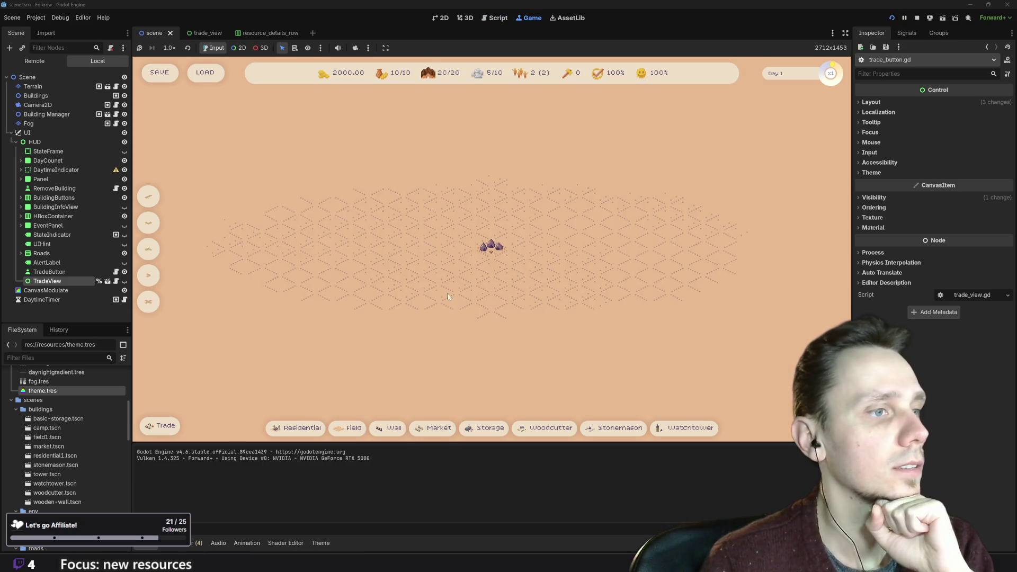
Open Trade, raise Food to 3 and Wood to 2, then close and reopen the panel.
click(176, 429)
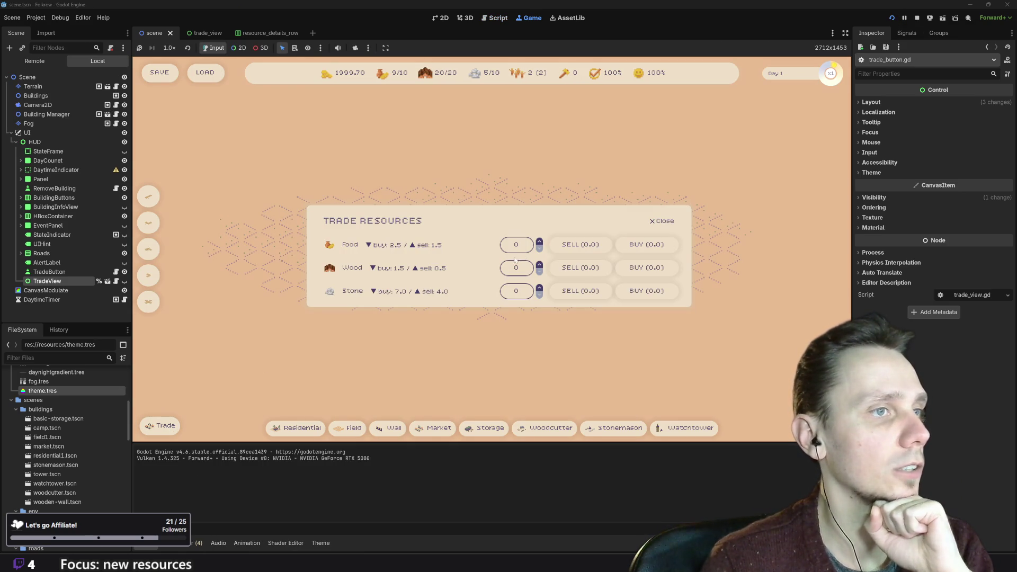
click(540, 242)
double_click(540, 241)
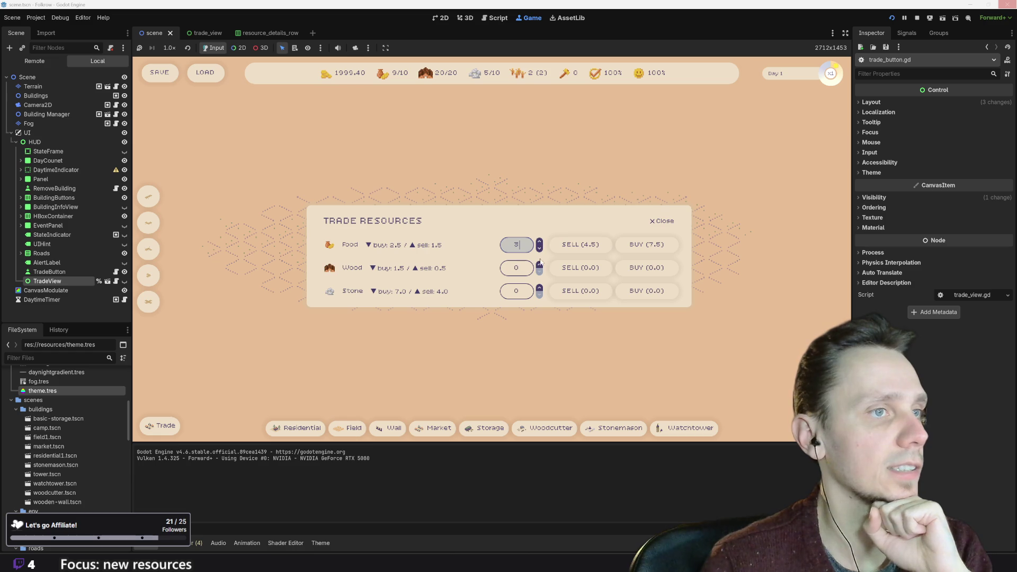
click(539, 263)
click(539, 265)
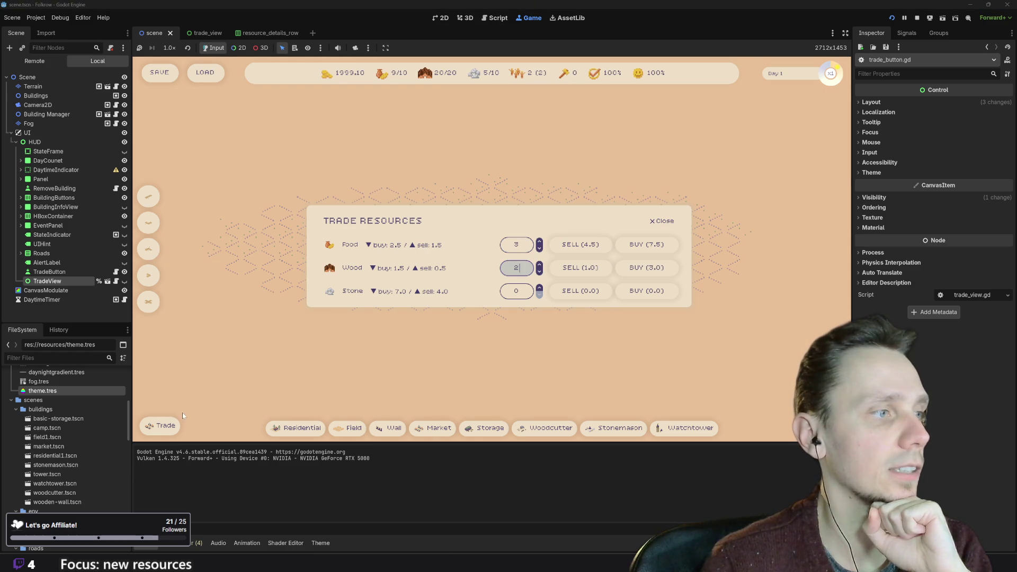
click(165, 425)
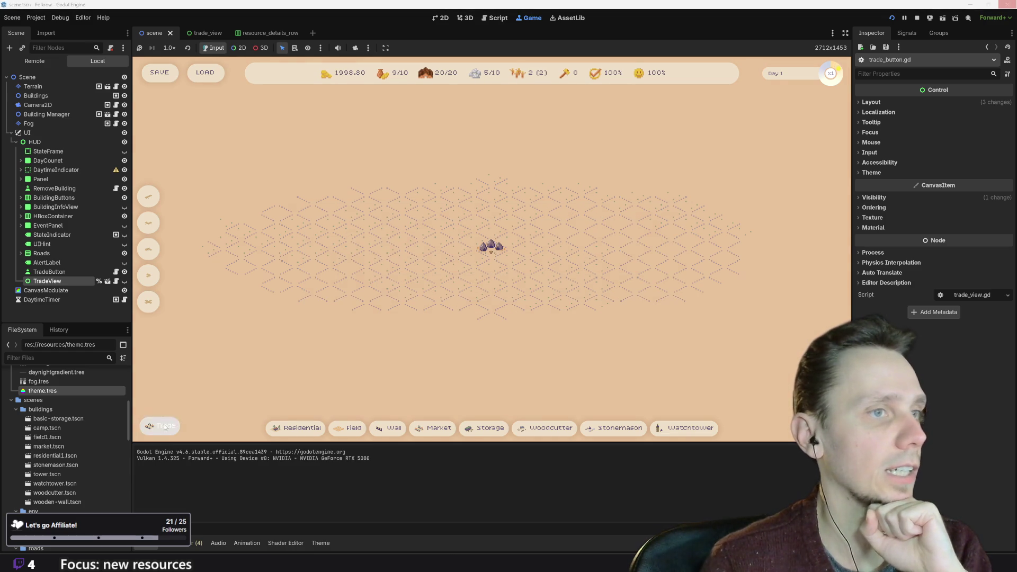
click(166, 426)
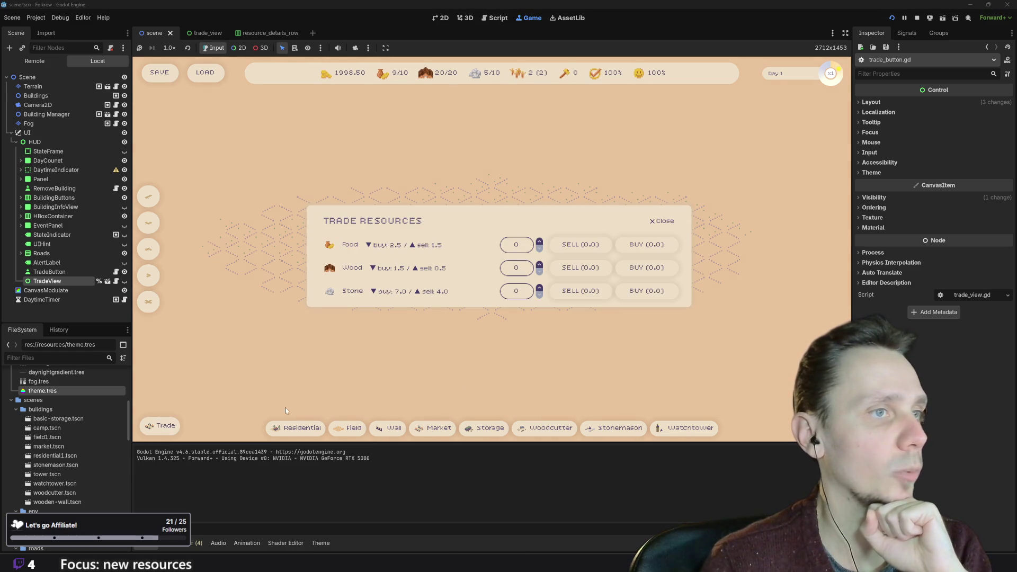
Raise Wood and Food to 2, close and reopen to verify zeros, then stop the game.
click(540, 265)
click(540, 265)
click(540, 264)
click(540, 242)
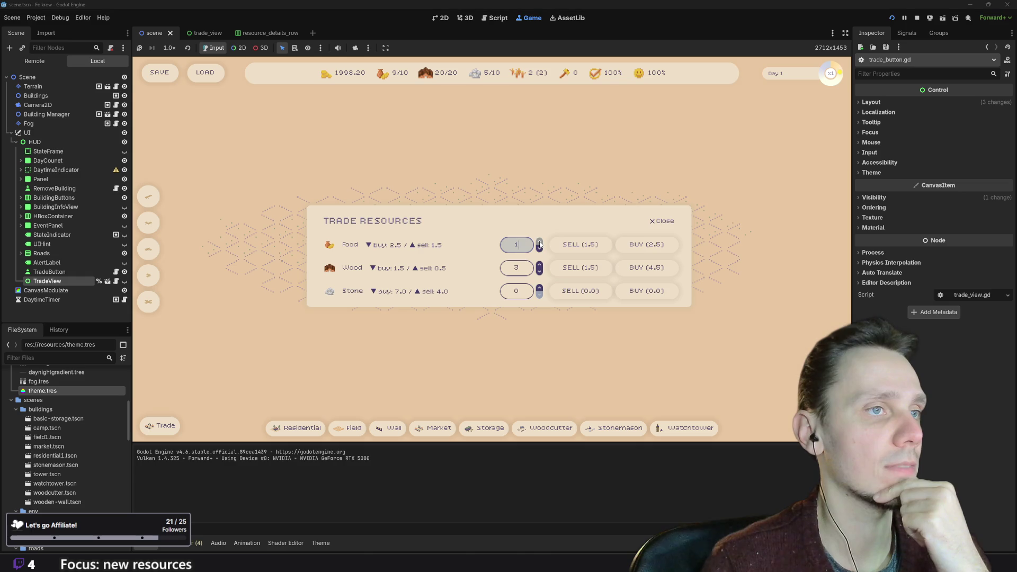
click(540, 242)
click(665, 221)
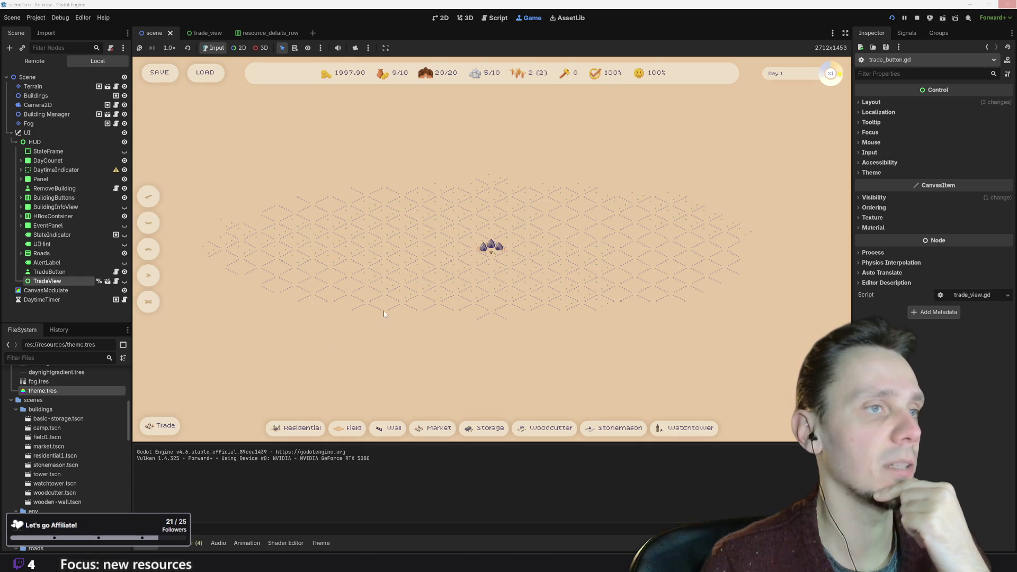
click(163, 429)
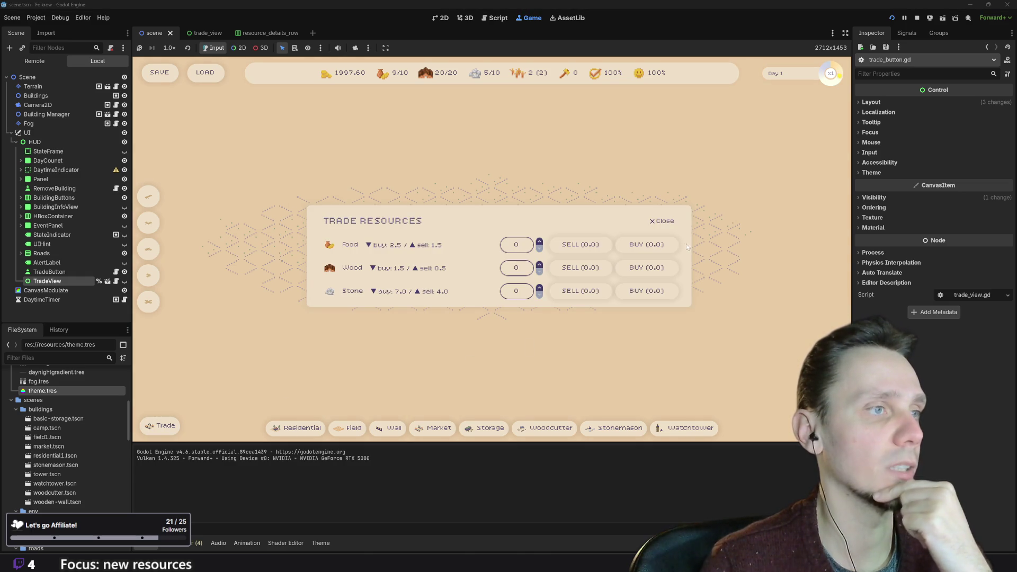
click(662, 222)
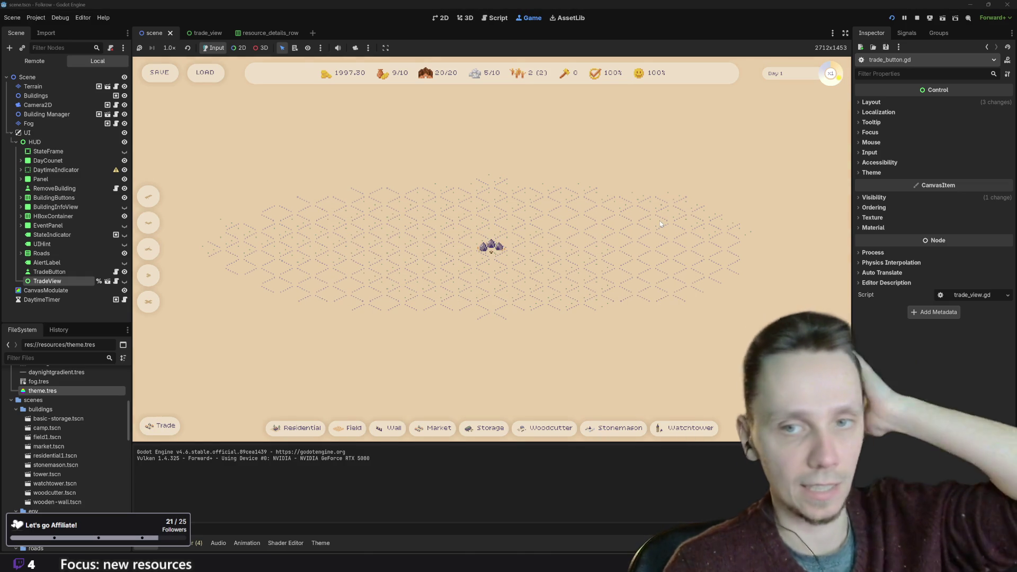
key(s)
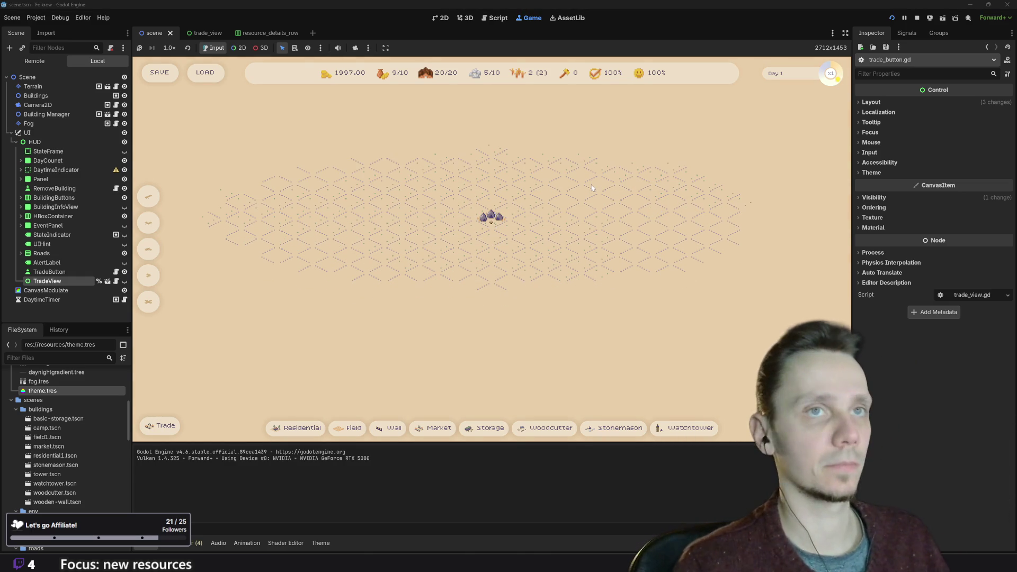
click(916, 18)
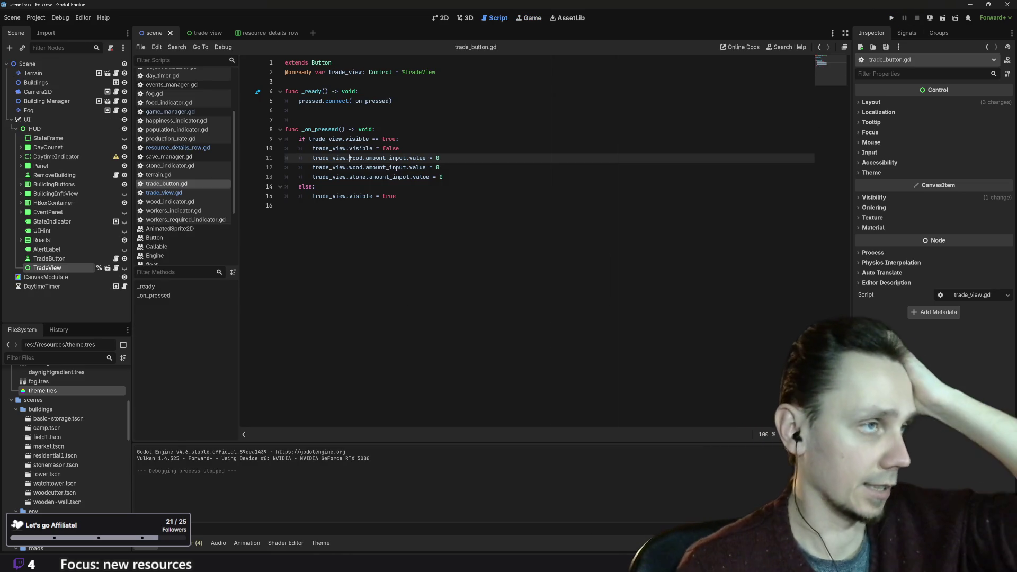
Glance at trade_view.gd and the resource_details_row canvas, then switch to Linear's issues board.
click(165, 192)
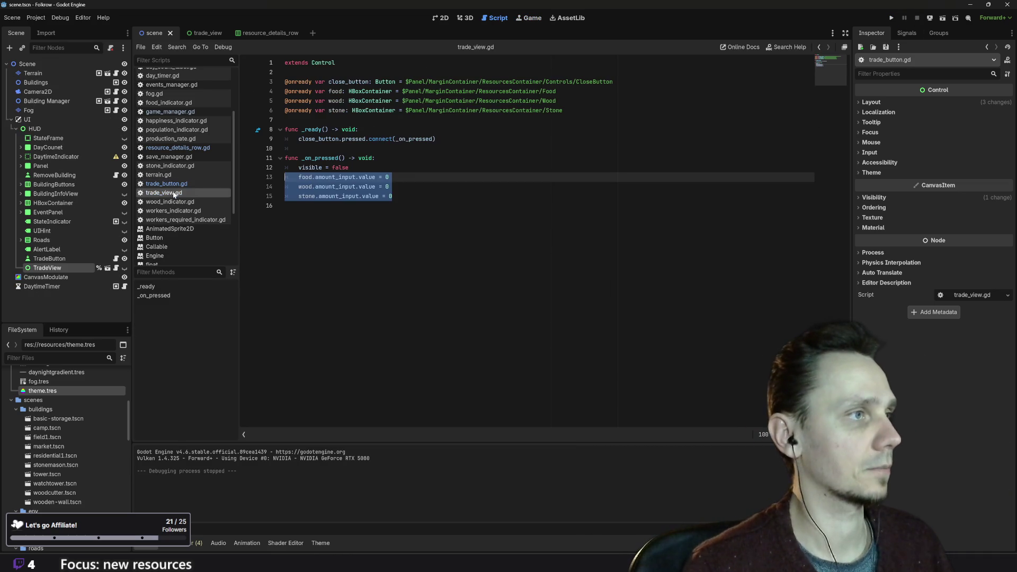
click(286, 206)
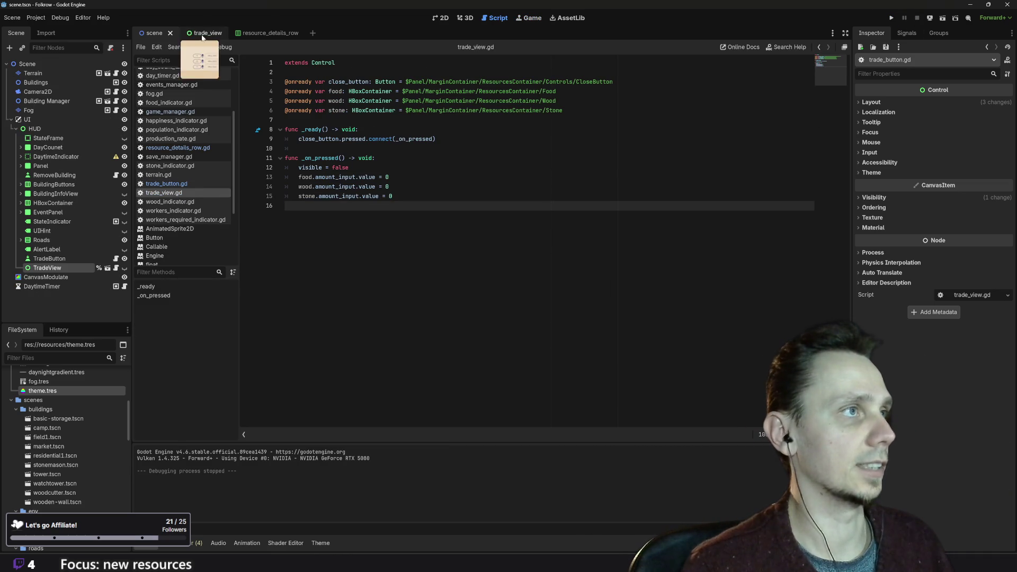
click(262, 32)
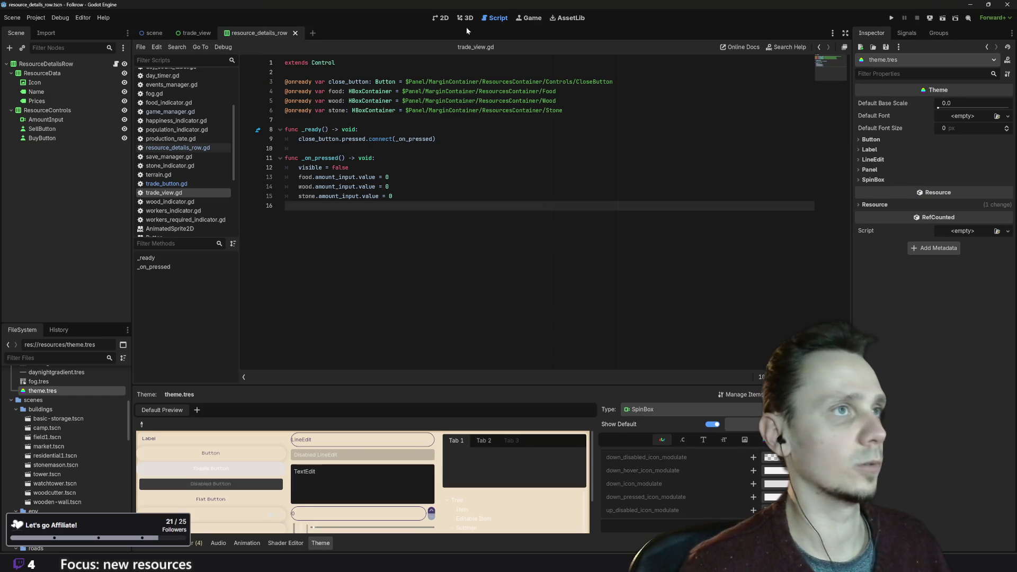
click(443, 18)
drag(630, 196, 668, 119)
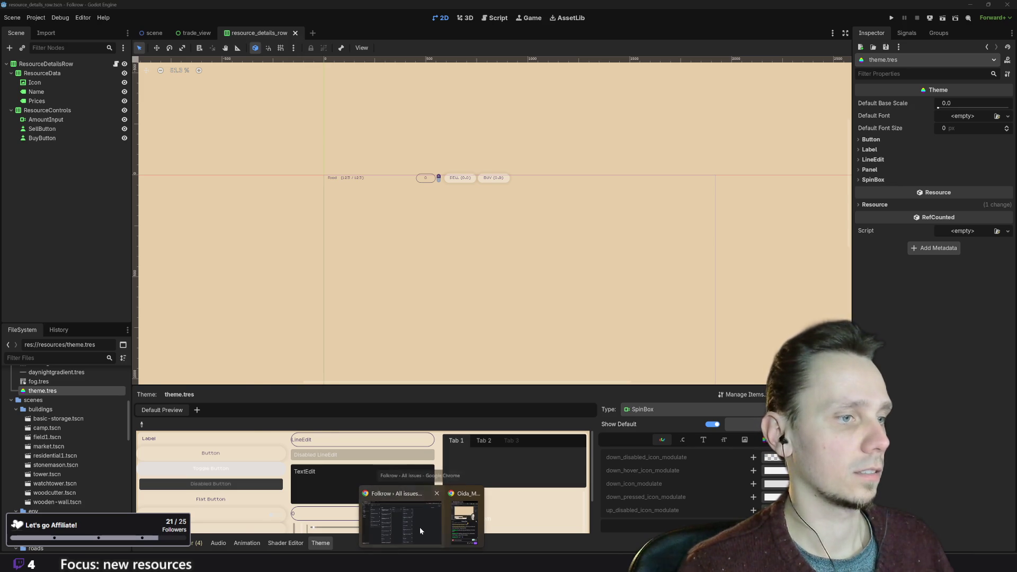
click(419, 527)
scroll(301, 344, down, 3)
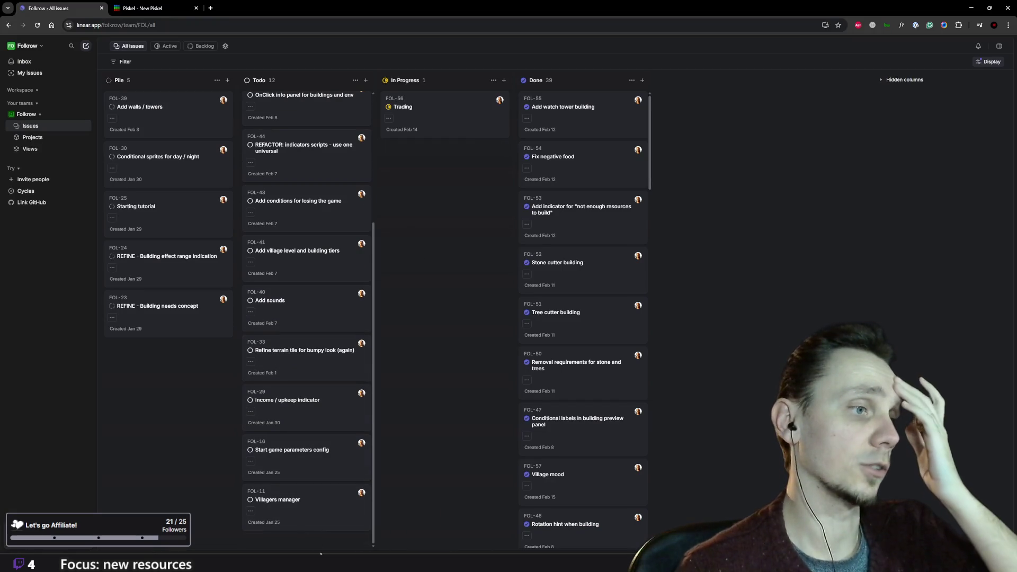
Use the Todo column's + button to open a blank Folkrow New issue form.
click(310, 539)
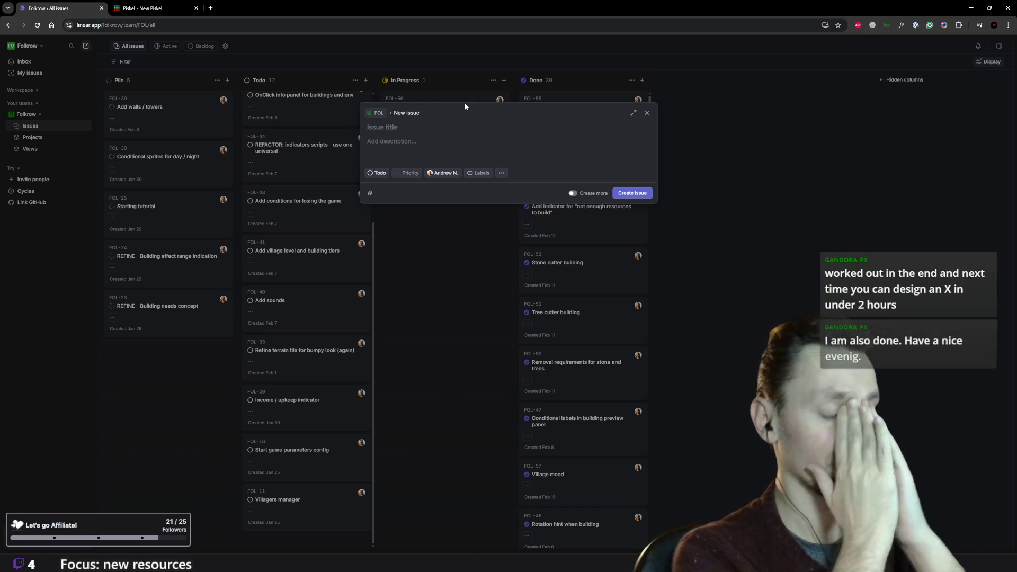
Create a Todo issue titled 'Trading is available after certain conditions', correcting 'by' to 'after'.
text(Trading is av)
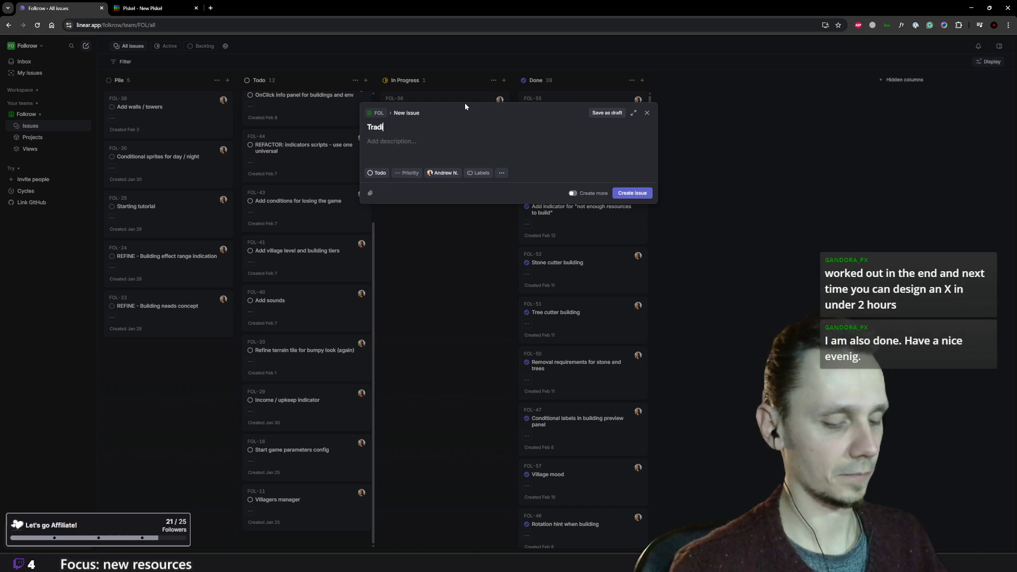
text(ailable )
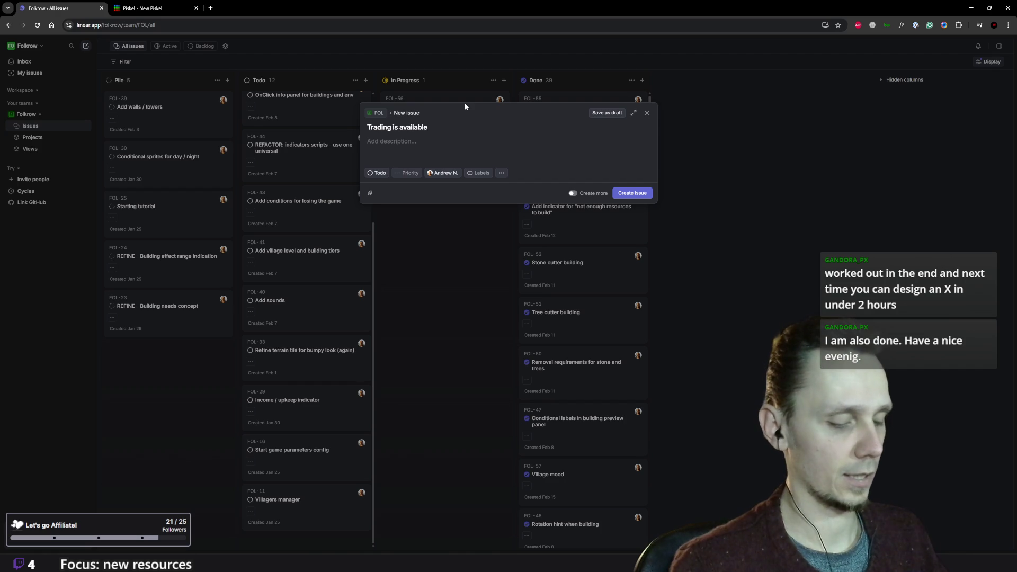
text(by cert)
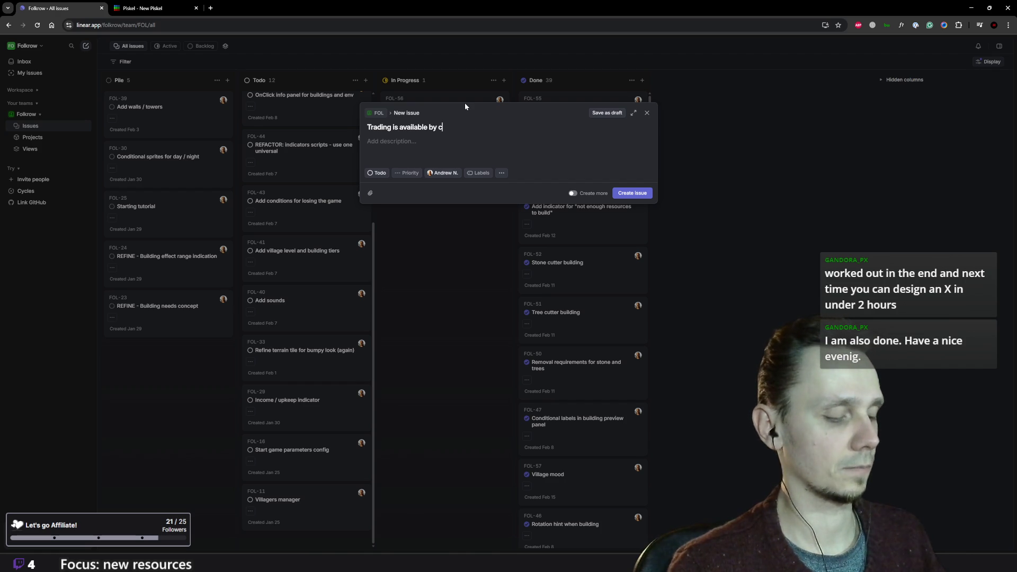
text(ain conditions)
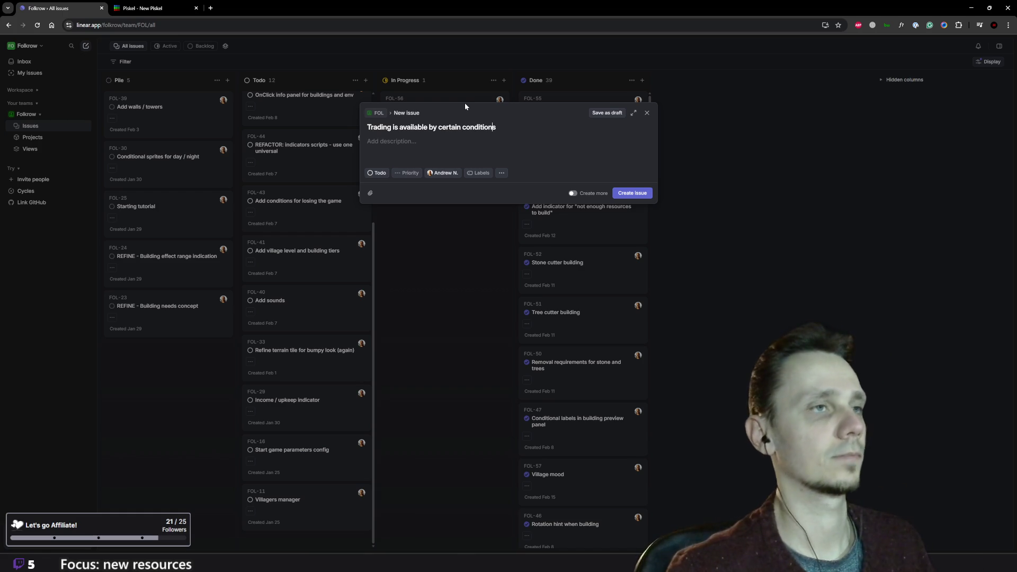
key(ctrl+shift+Left)
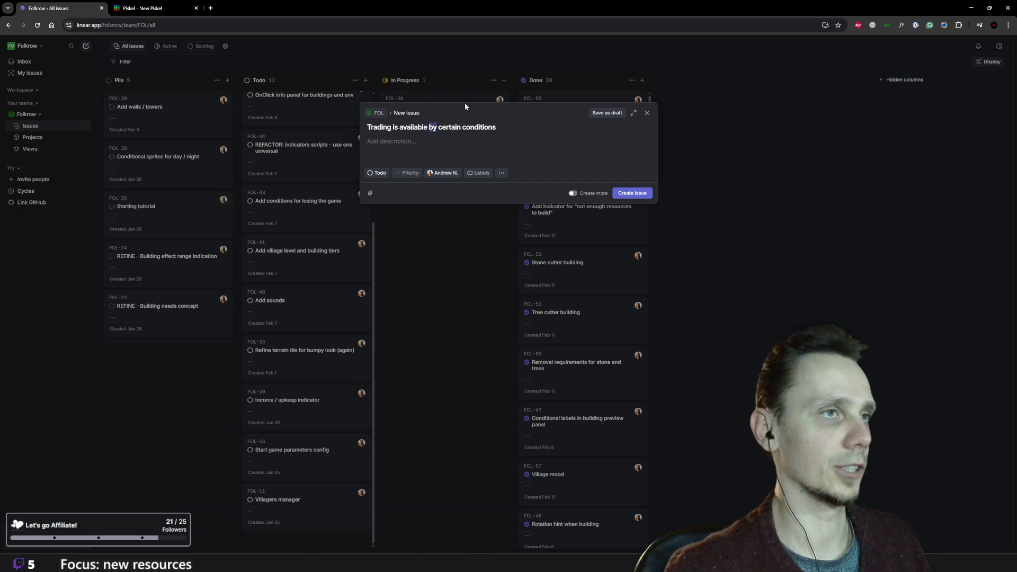
text(after)
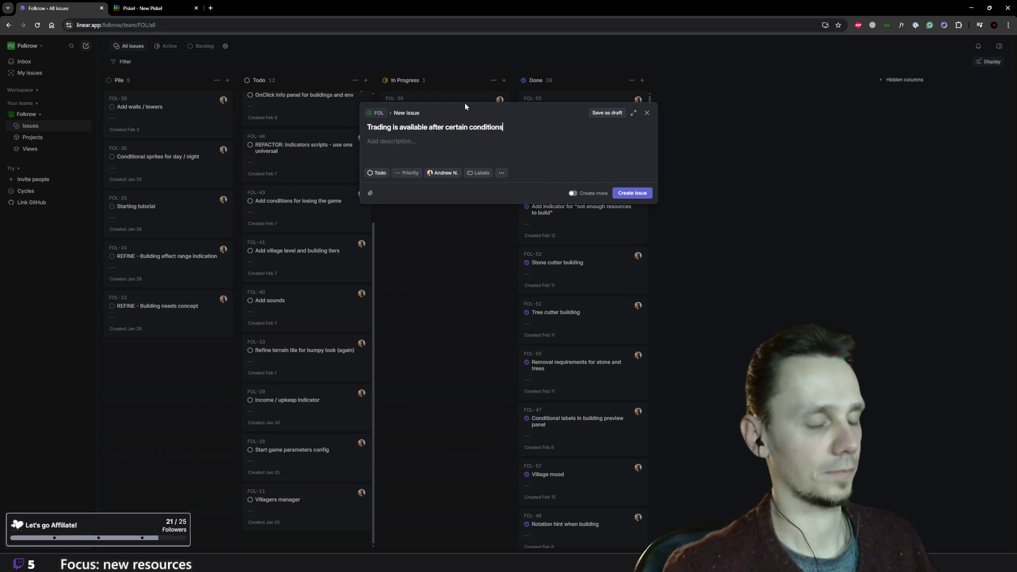
click(634, 194)
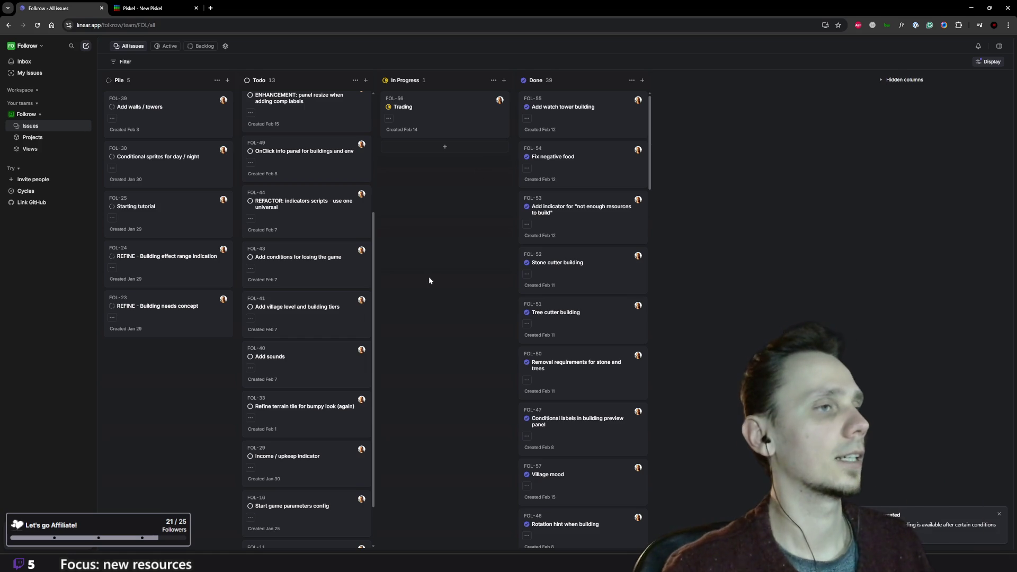
Create a new Todo issue named 'Trading prices are changing from day to day'.
scroll(326, 523, down, 1)
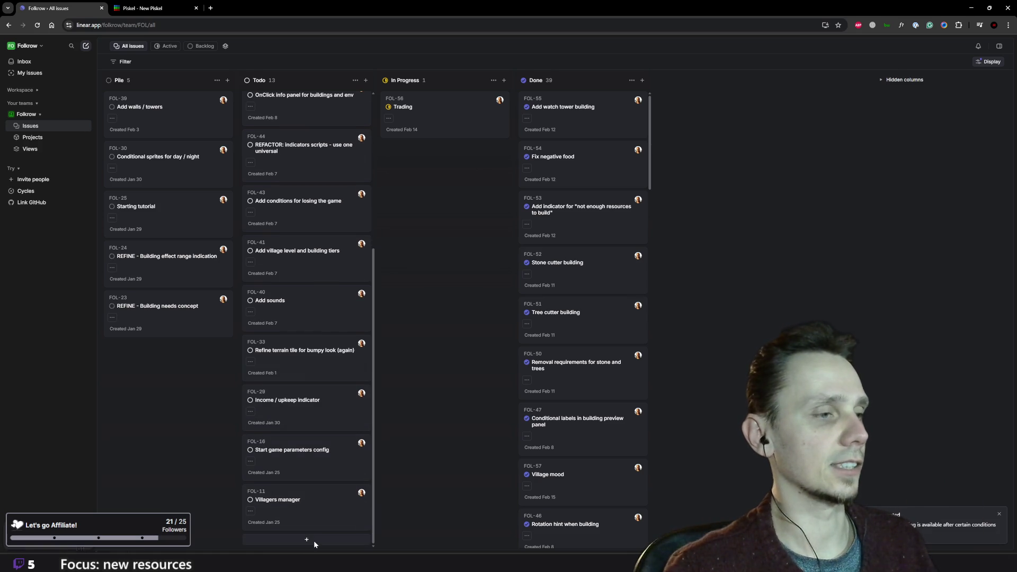
scroll(313, 540, up, 5)
scroll(318, 371, down, 4)
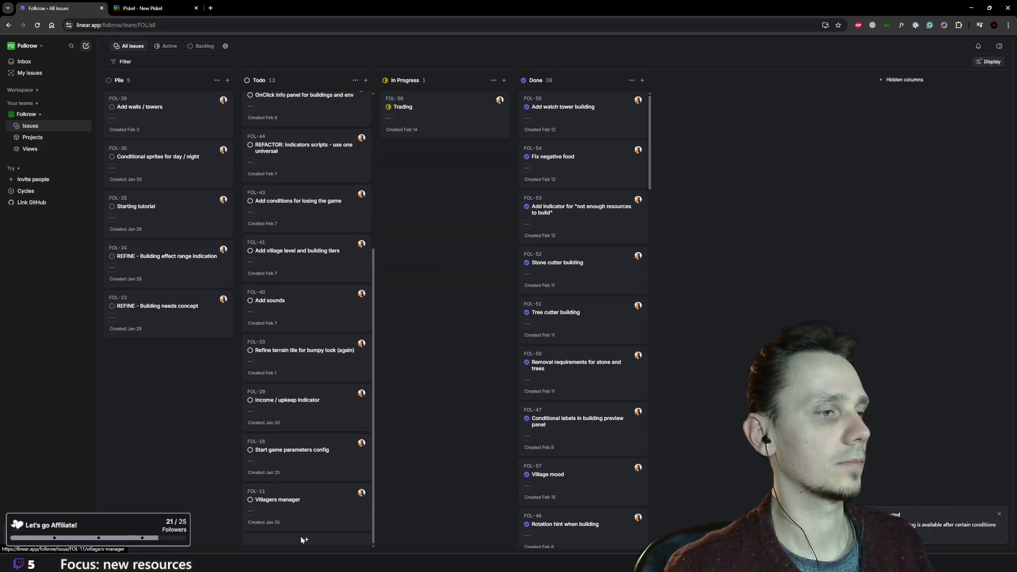
key(c)
text(Trading )
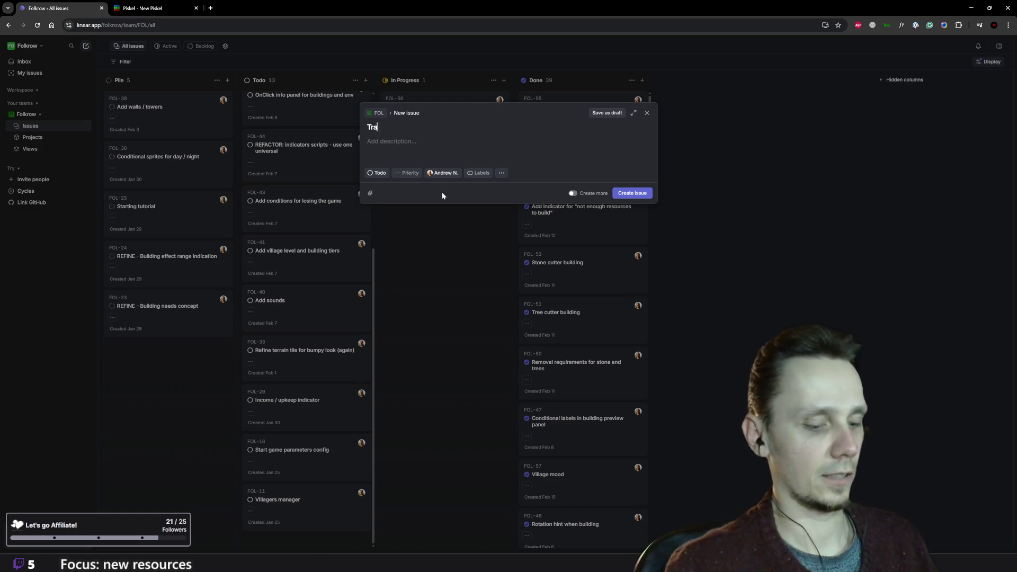
text(price)
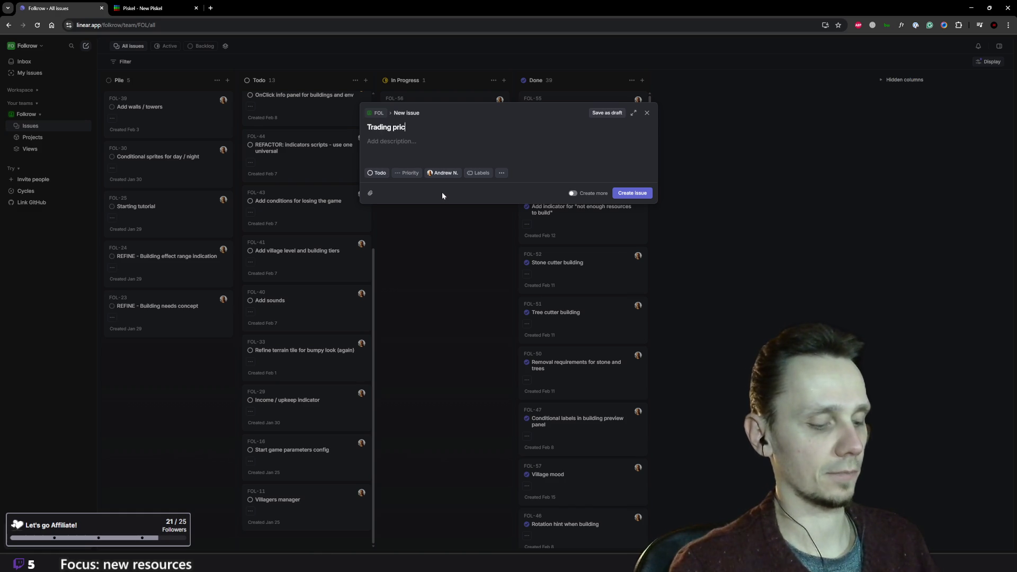
text(s are)
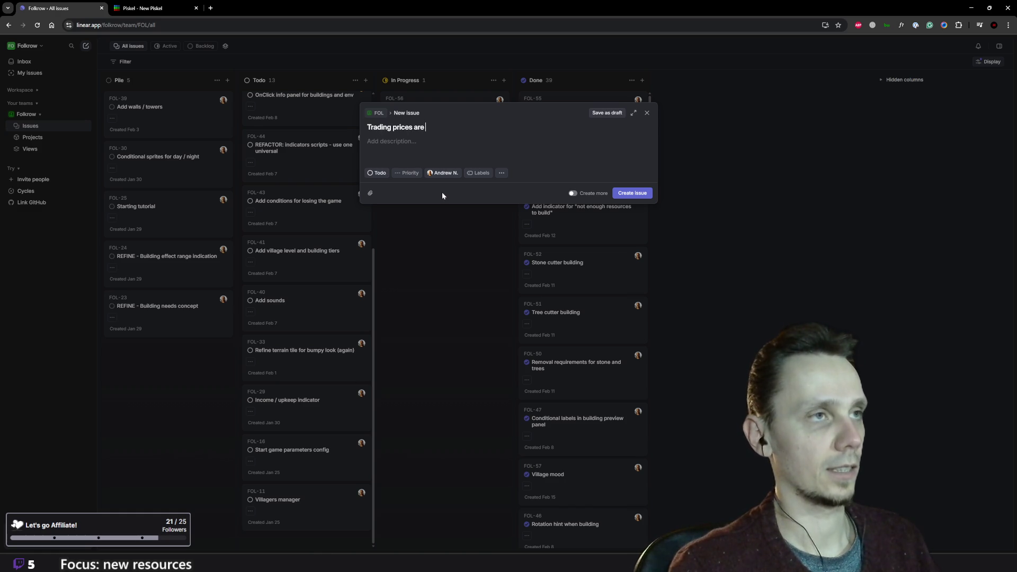
text( changing )
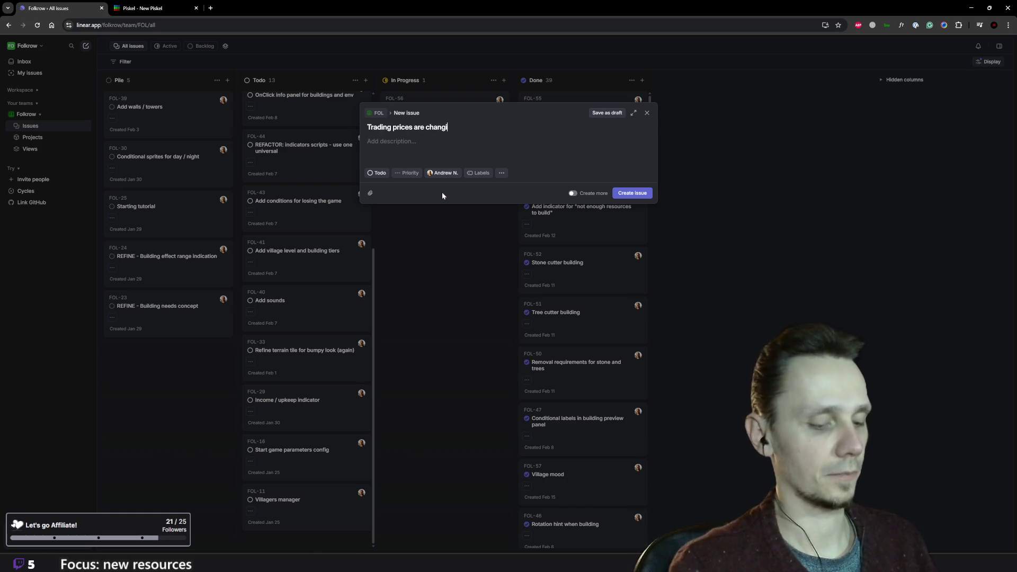
text(from day to)
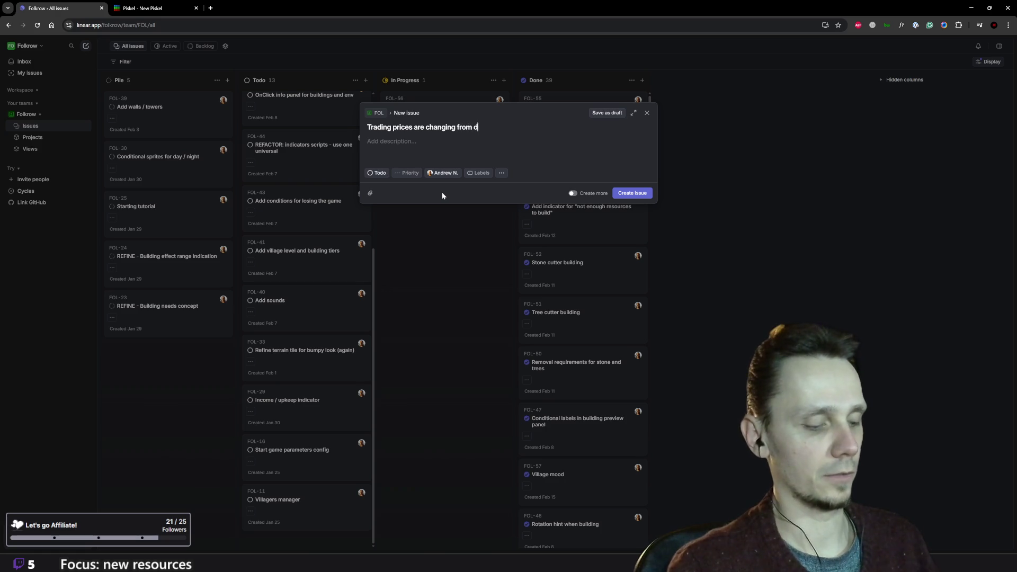
text( day)
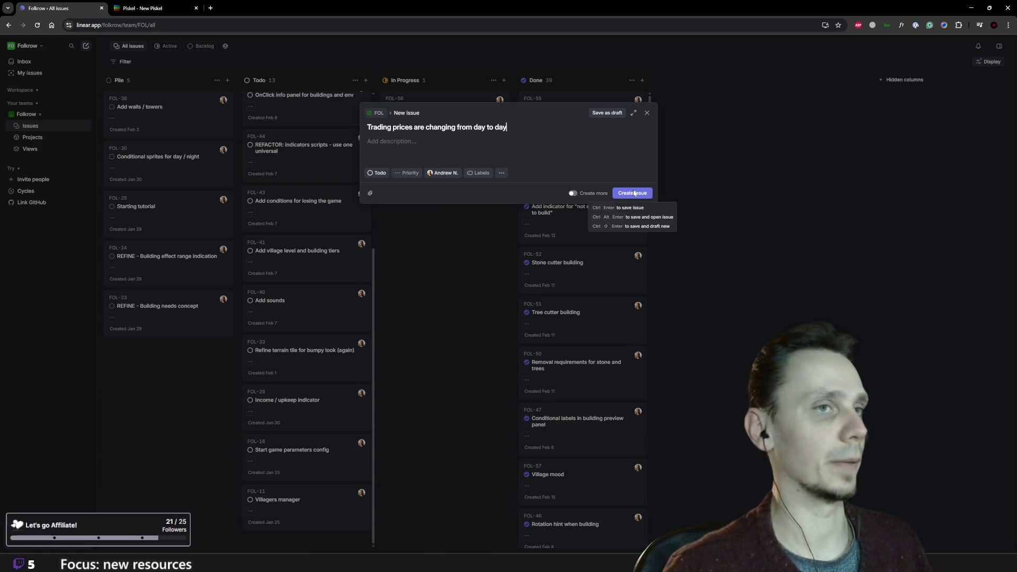
click(634, 193)
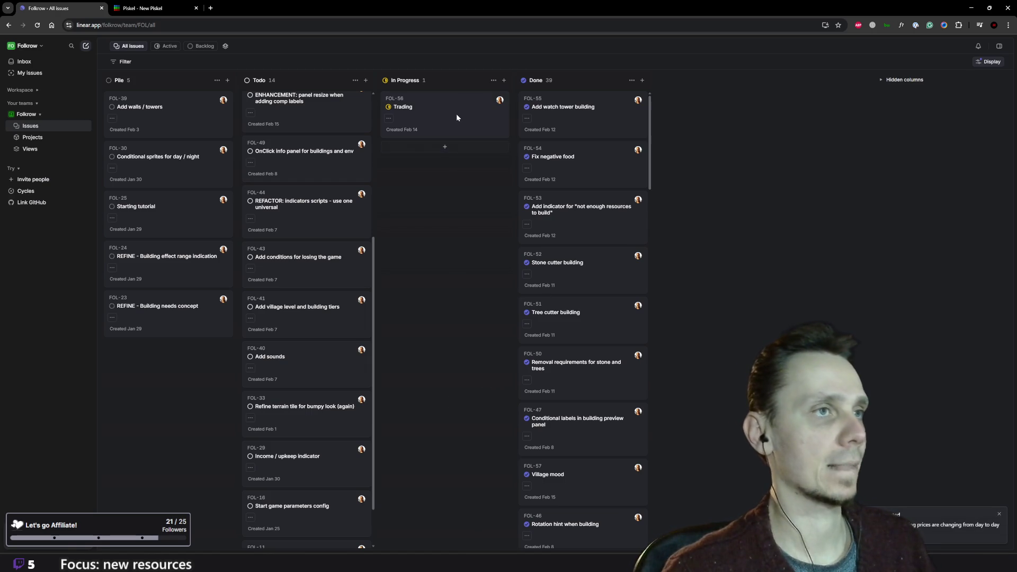
Move the FOL-56 Trading card from In Progress into the Done column.
mouse_move(452, 111)
mouse_down()
mouse_move(579, 184)
mouse_move(555, 240)
mouse_up()
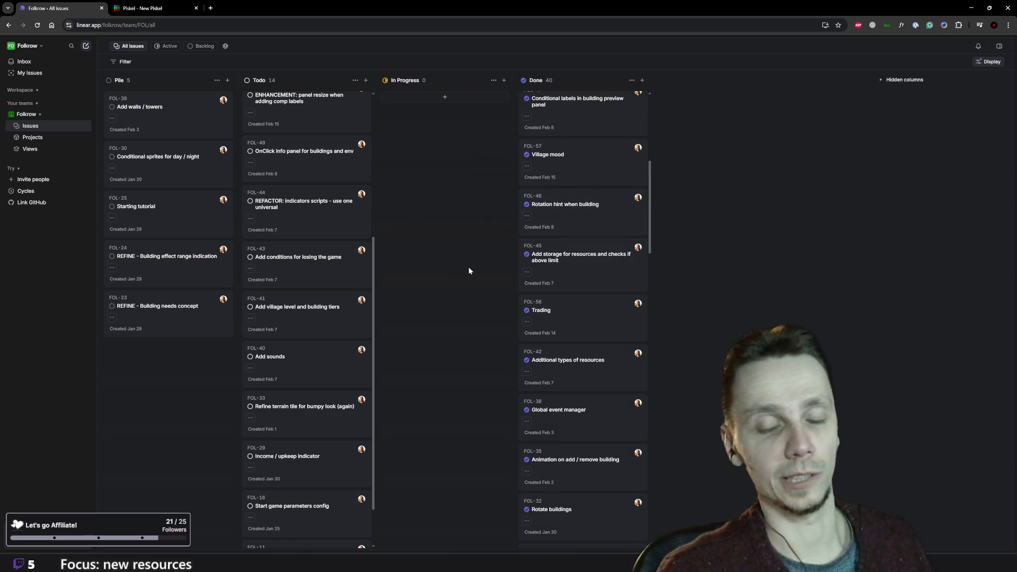
scroll(289, 424, up, 5)
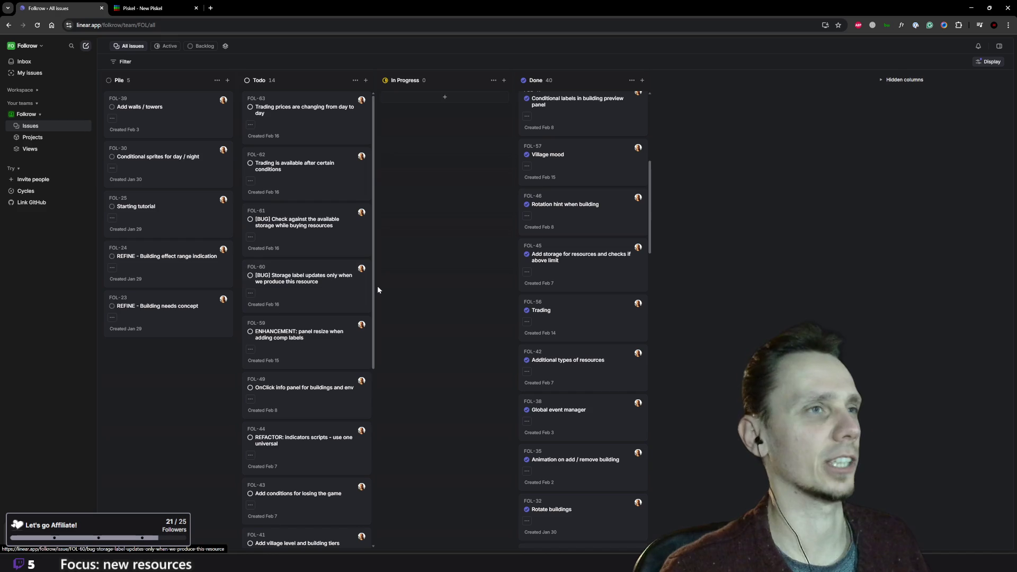